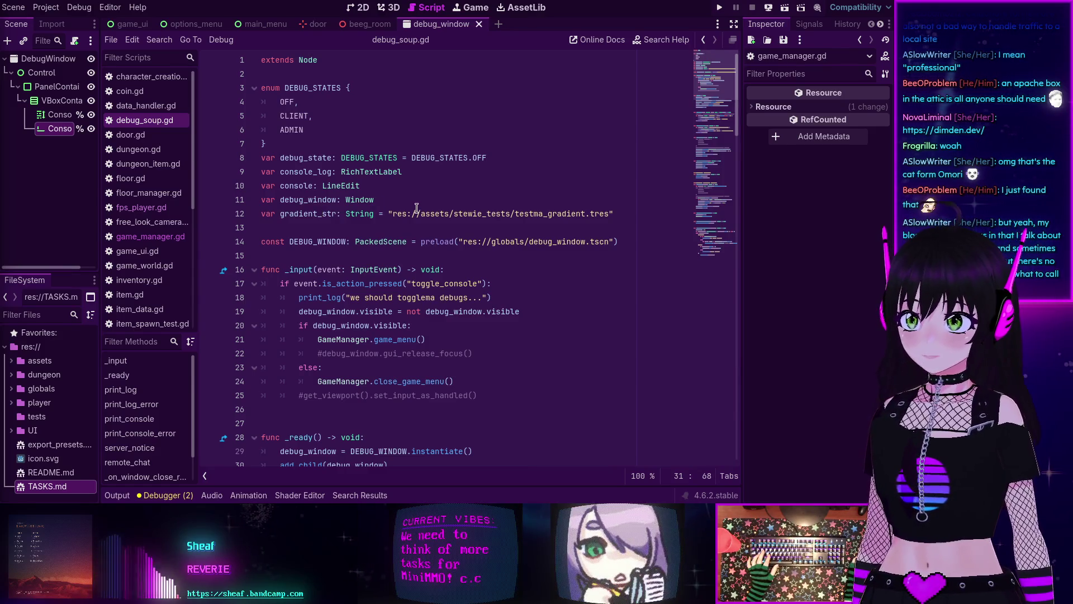
Step: Switch from the Godot script editor to the Firefox window showing novashy.com
{"action": "mouse_move", "coordinate": [393, 204]}
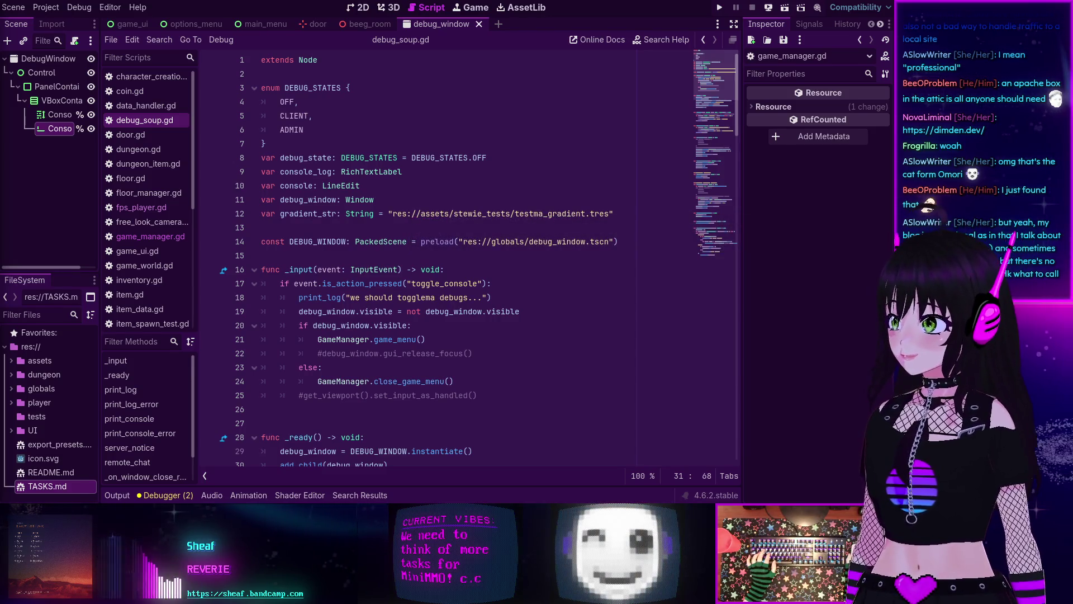
{"action": "key", "text": "alt+Tab"}
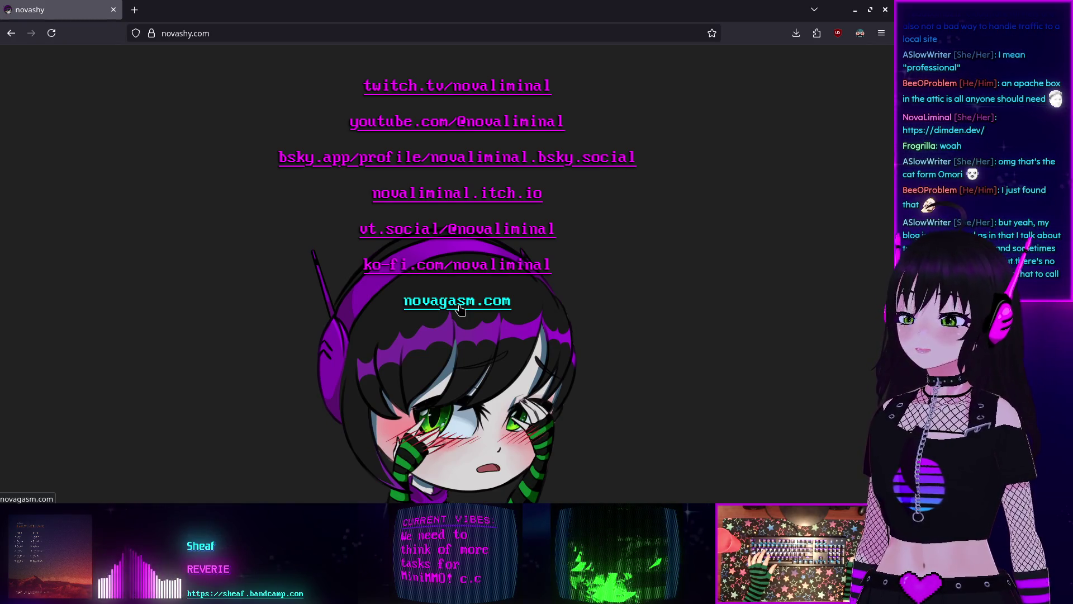
Step: Visit the novagasm.com link from novashy.com, then return to Godot's debug_soup.gd
{"action": "left_click", "coordinate": [459, 307]}
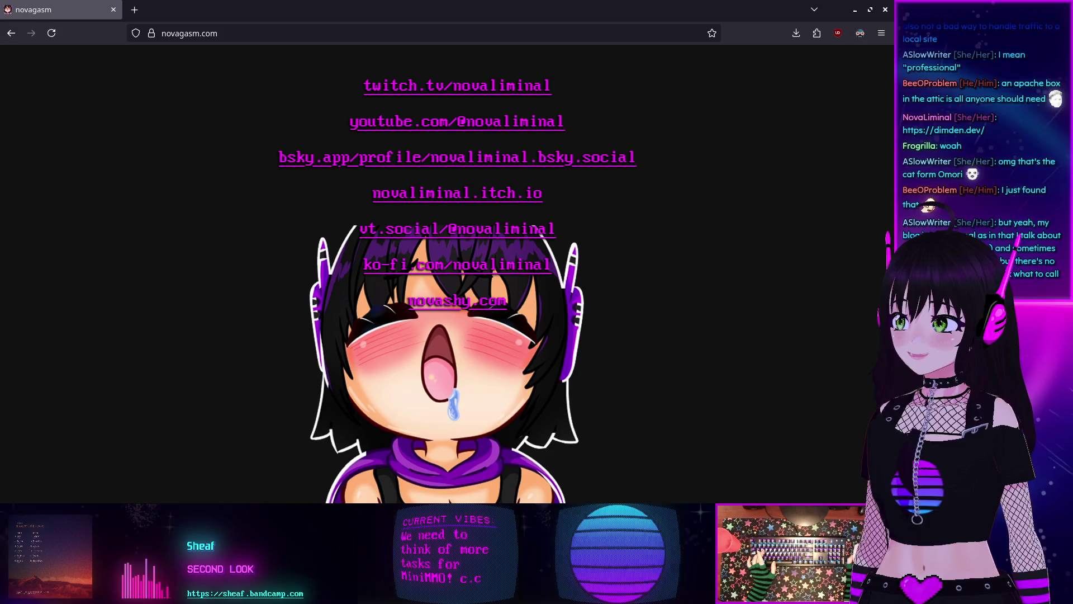
{"action": "key", "text": "alt+Tab"}
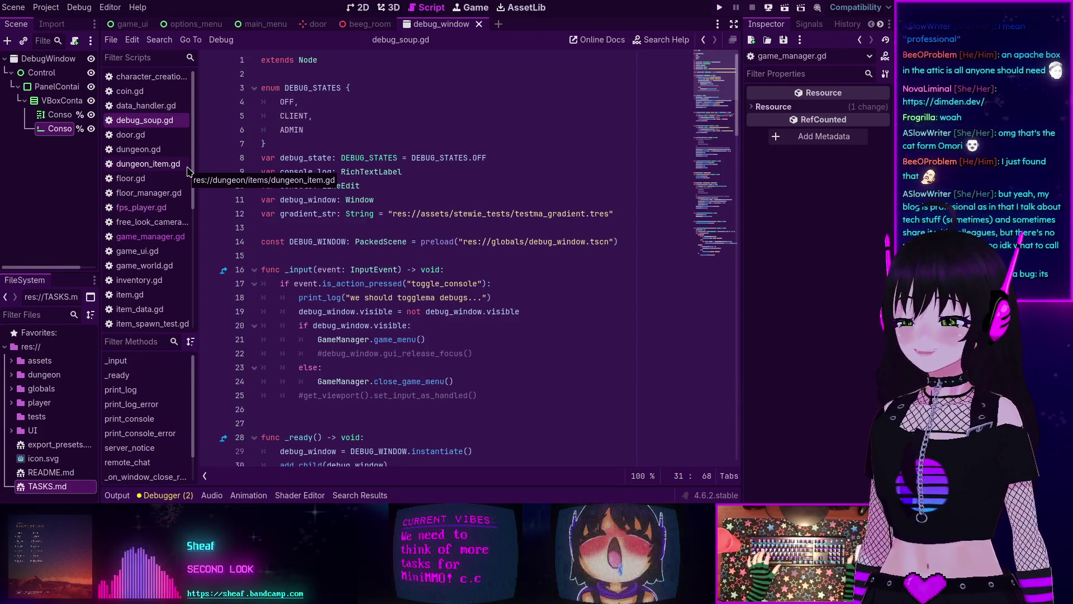
{"action": "left_click", "coordinate": [389, 200]}
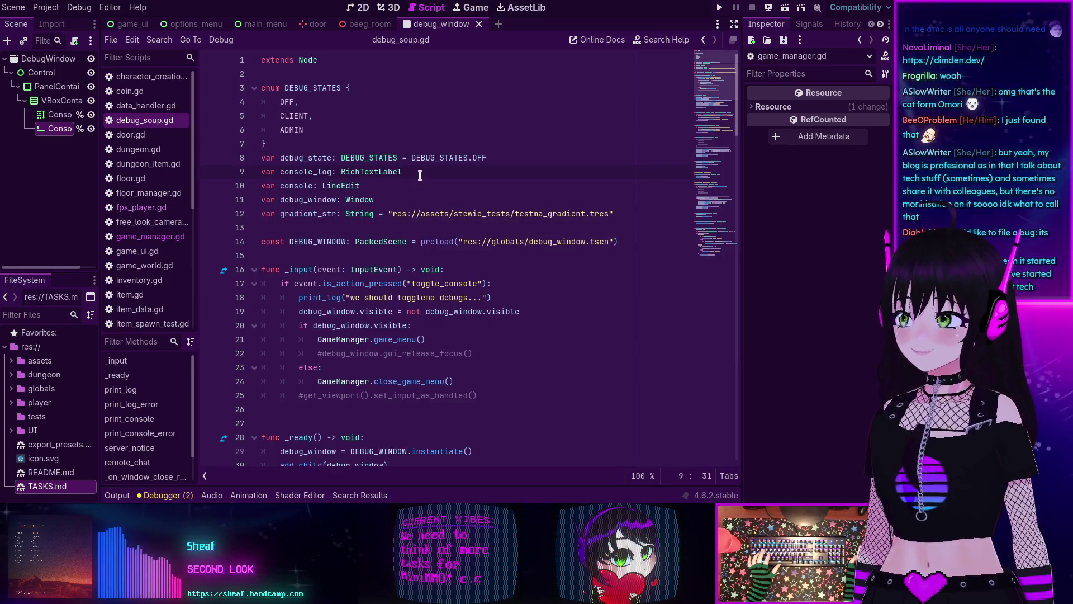
{"action": "left_click", "coordinate": [531, 160]}
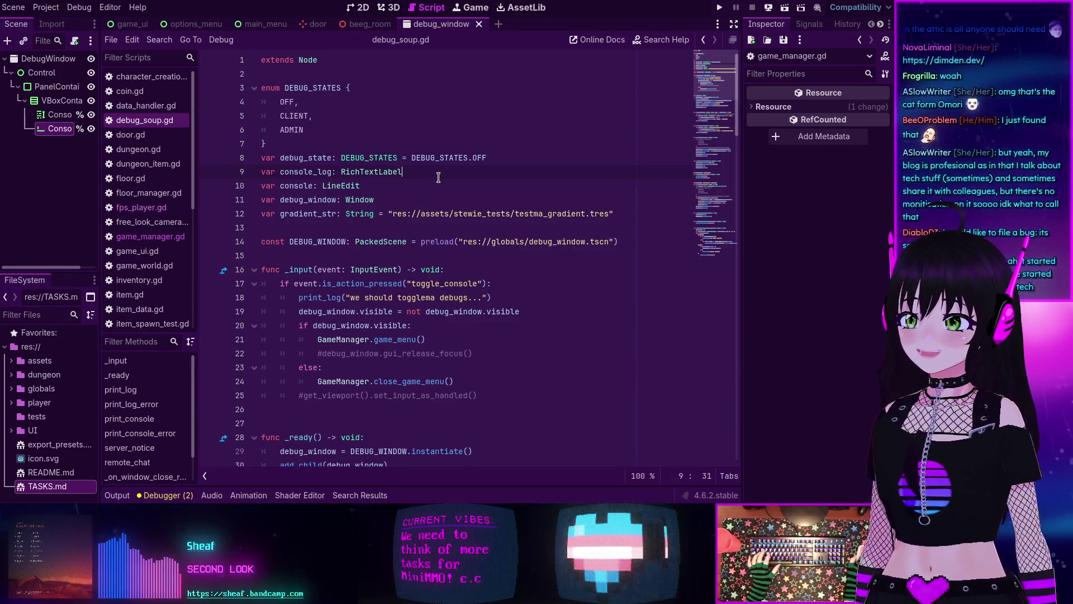
{"action": "left_click", "coordinate": [402, 215]}
{"action": "left_click", "coordinate": [400, 200]}
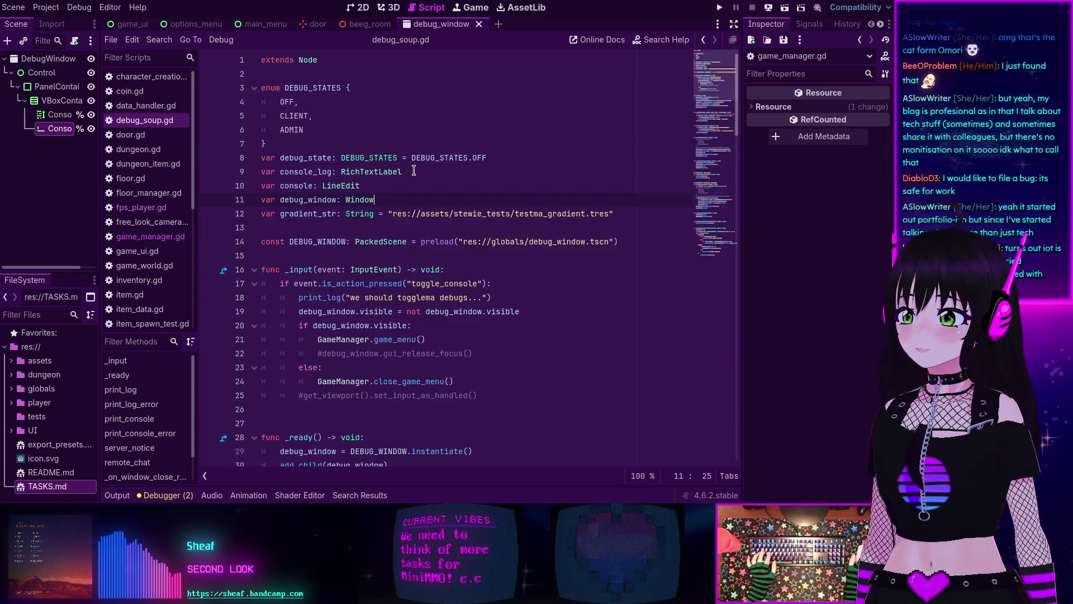
{"action": "mouse_move", "coordinate": [498, 236]}
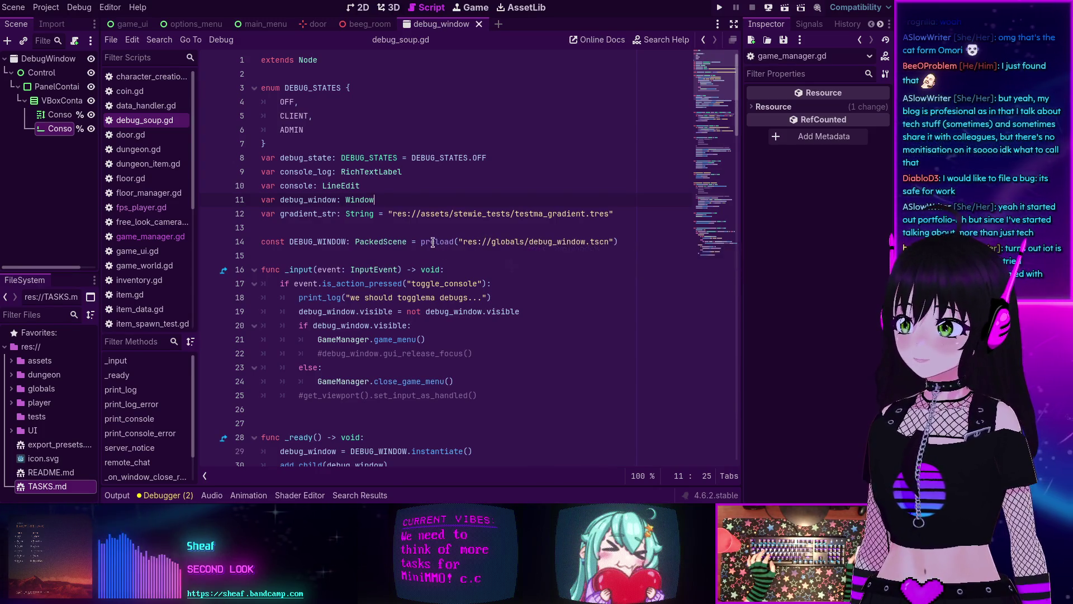
{"action": "scroll", "coordinate": [380, 238], "scroll_direction": "down", "scroll_amount": 5}
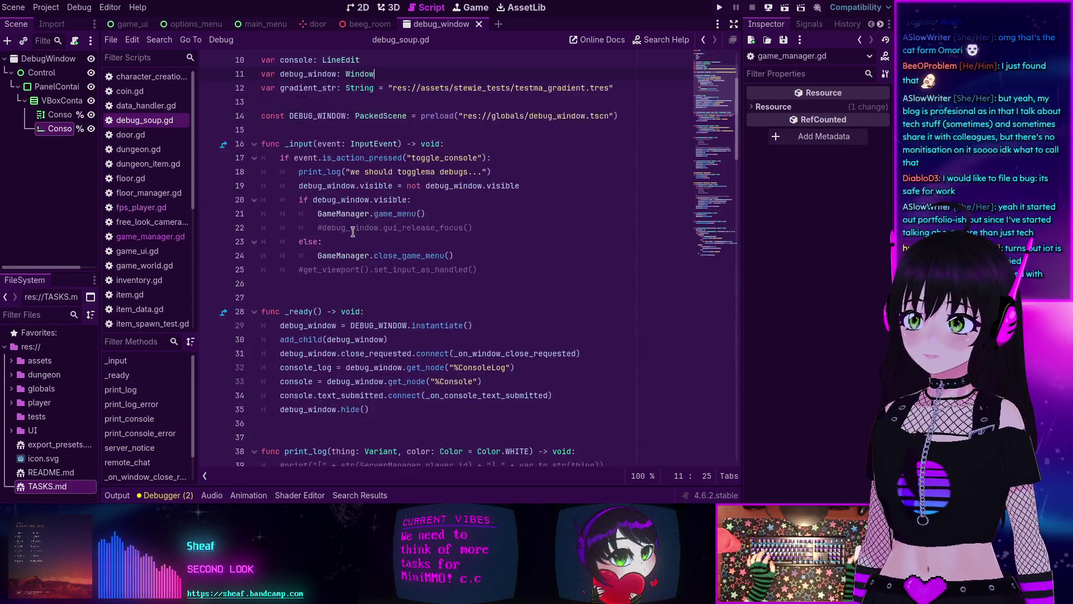
{"action": "scroll", "coordinate": [352, 232], "scroll_direction": "up", "scroll_amount": 5}
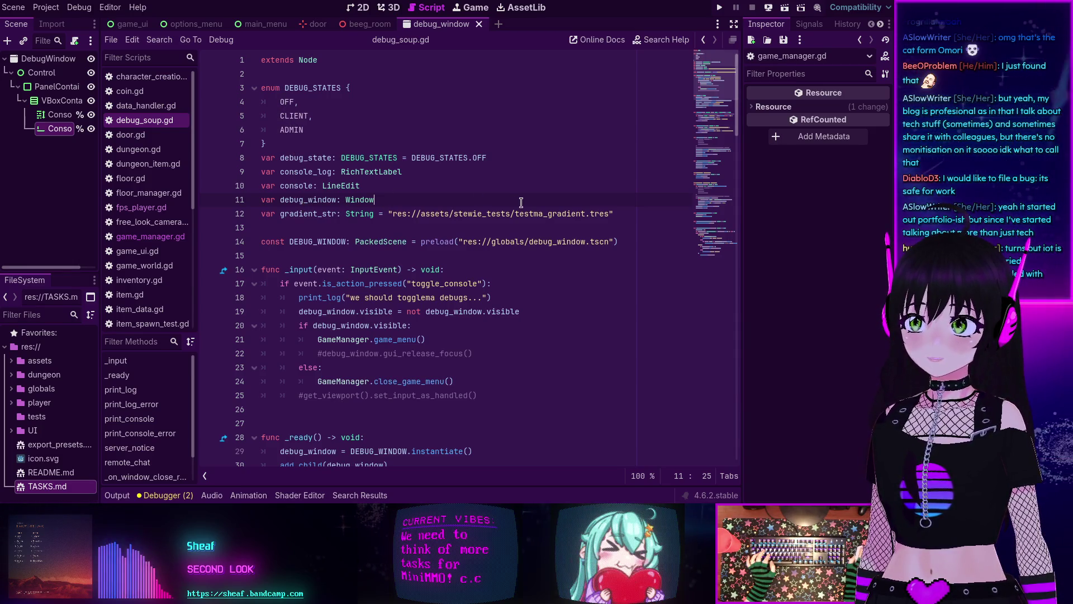
Step: Declare var show_debug_window: bool = false on a new line after line 11
{"action": "key", "text": "Return"}
{"action": "type", "text": "var "}
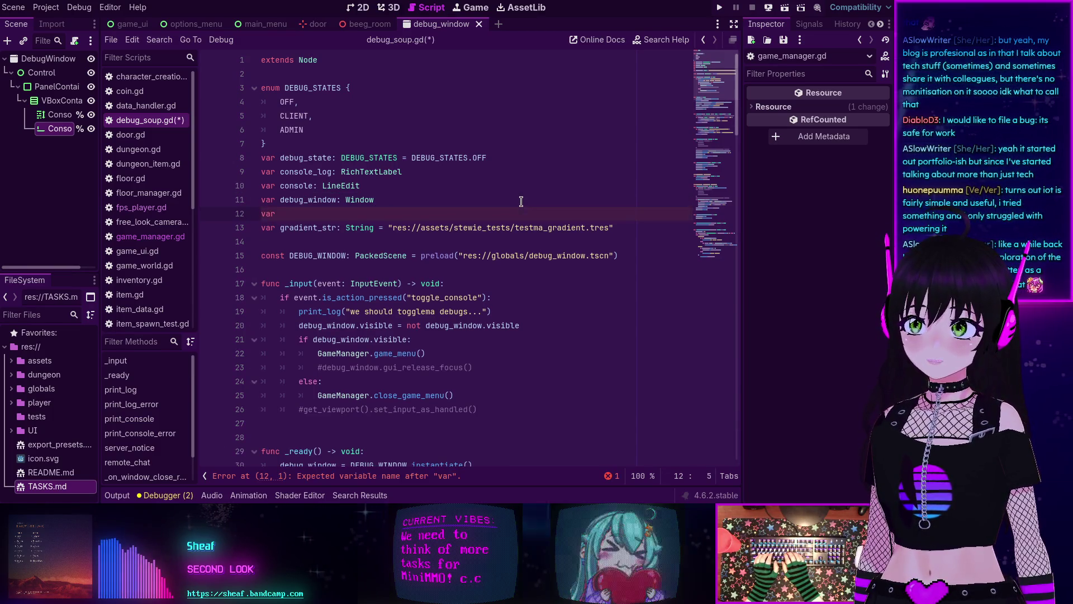
{"action": "type", "text": "show_debug_window:"}
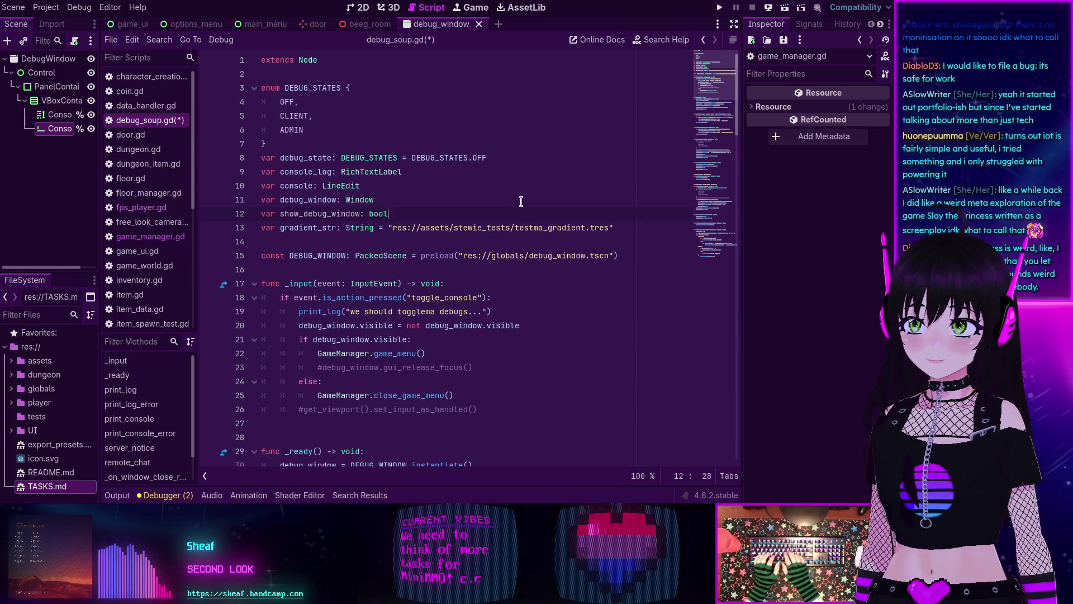
{"action": "type", "text": "bool = false"}
{"action": "key", "text": "Escape"}
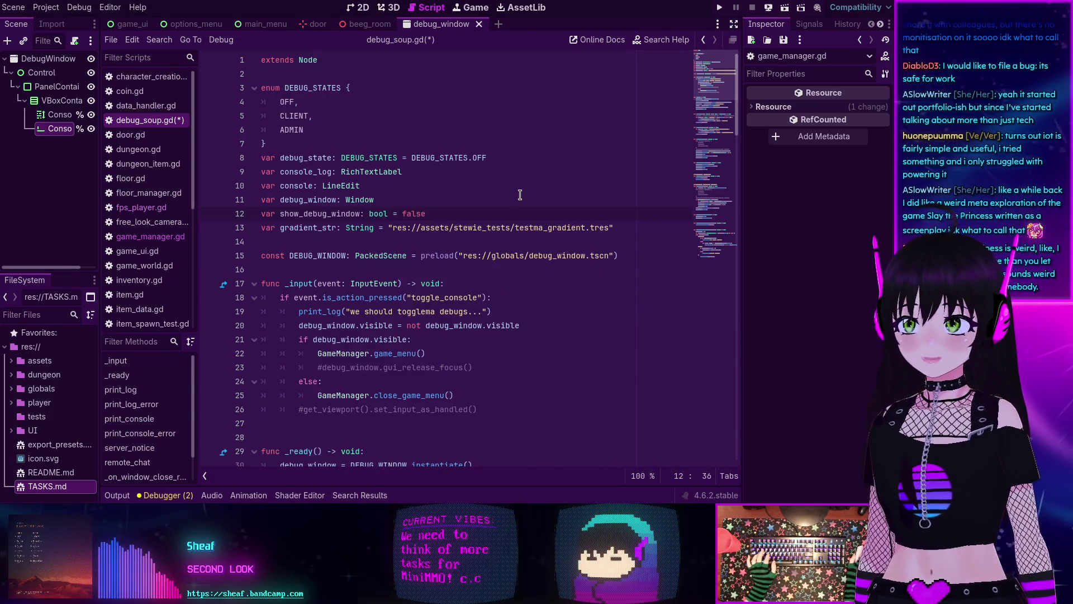
Step: Copy the show_debug_window name over debug_window on line 20 and remove .visible
{"action": "double_click", "coordinate": [305, 214]}
{"action": "key", "text": "ctrl+c"}
{"action": "double_click", "coordinate": [331, 325]}
{"action": "key", "text": "ctrl+v"}
{"action": "double_click", "coordinate": [402, 325]}
{"action": "key", "text": "BackSpace"}
{"action": "key", "text": "BackSpace"}
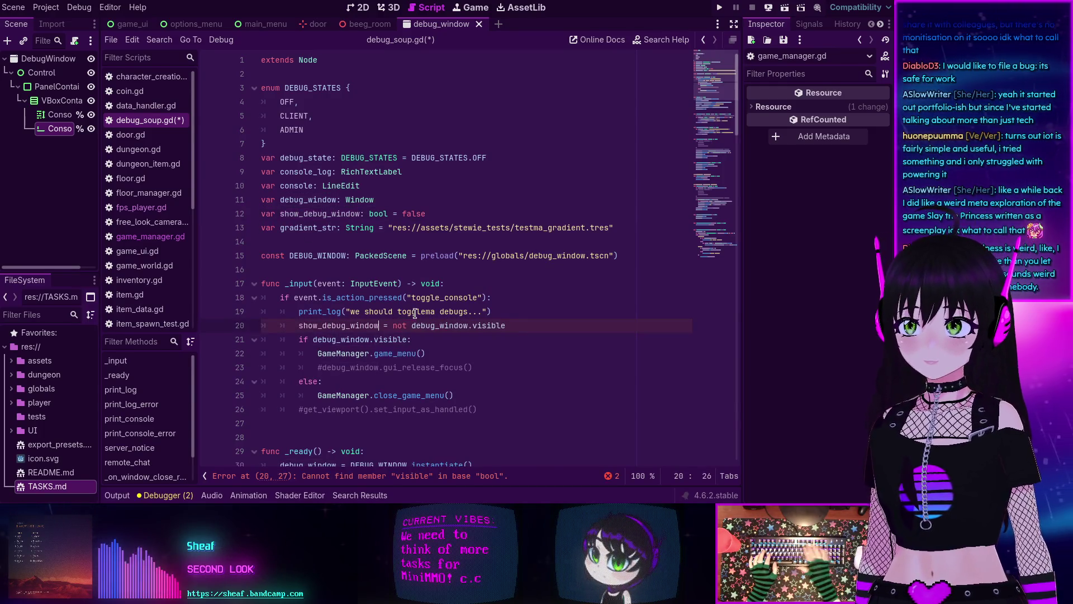
Step: Replace debug_window.visible with show_debug_window in the toggle line and the if check
{"action": "key", "text": "ctrl+z"}
{"action": "key", "text": "ctrl+z"}
{"action": "key", "text": "ctrl+shift+z"}
{"action": "left_click", "coordinate": [414, 325]}
{"action": "left_click_drag", "start_coordinate": [415, 325], "coordinate": [506, 326]}
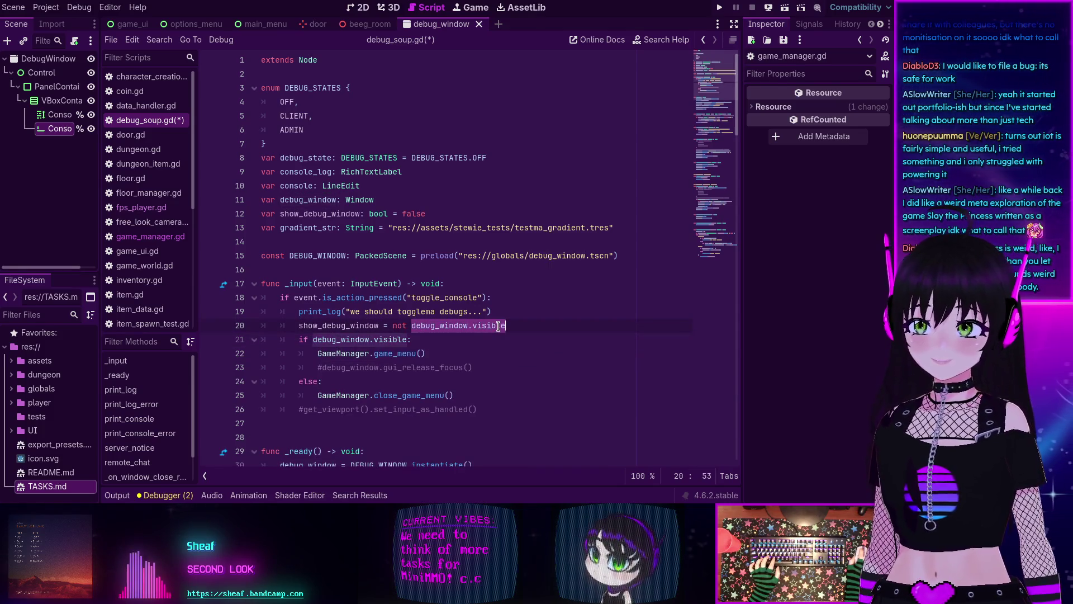
{"action": "key", "text": "ctrl+v"}
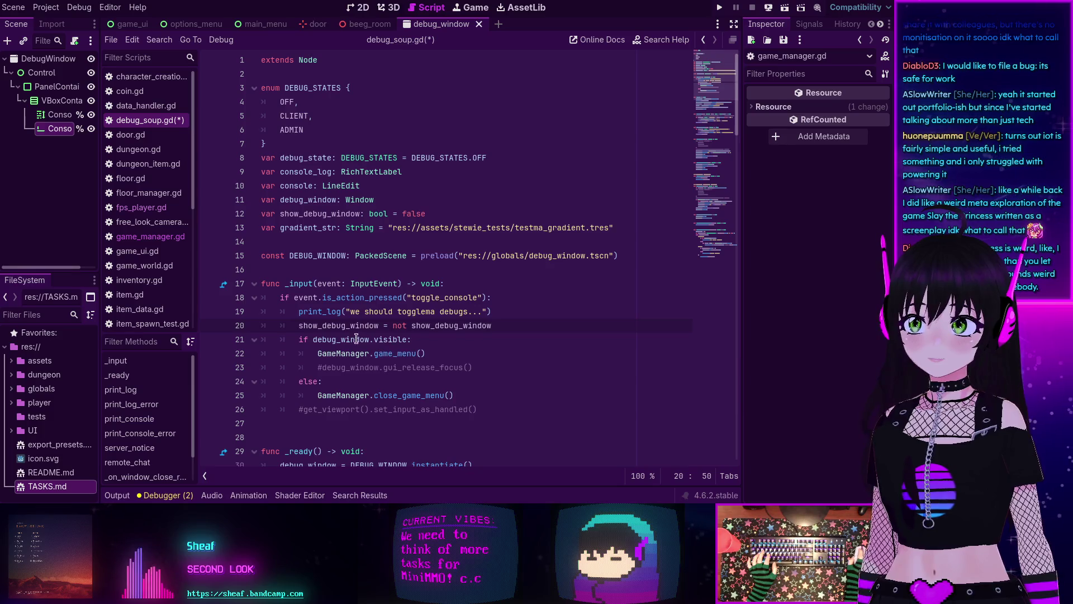
{"action": "double_click", "coordinate": [338, 326]}
{"action": "left_click_drag", "start_coordinate": [313, 339], "coordinate": [420, 337]}
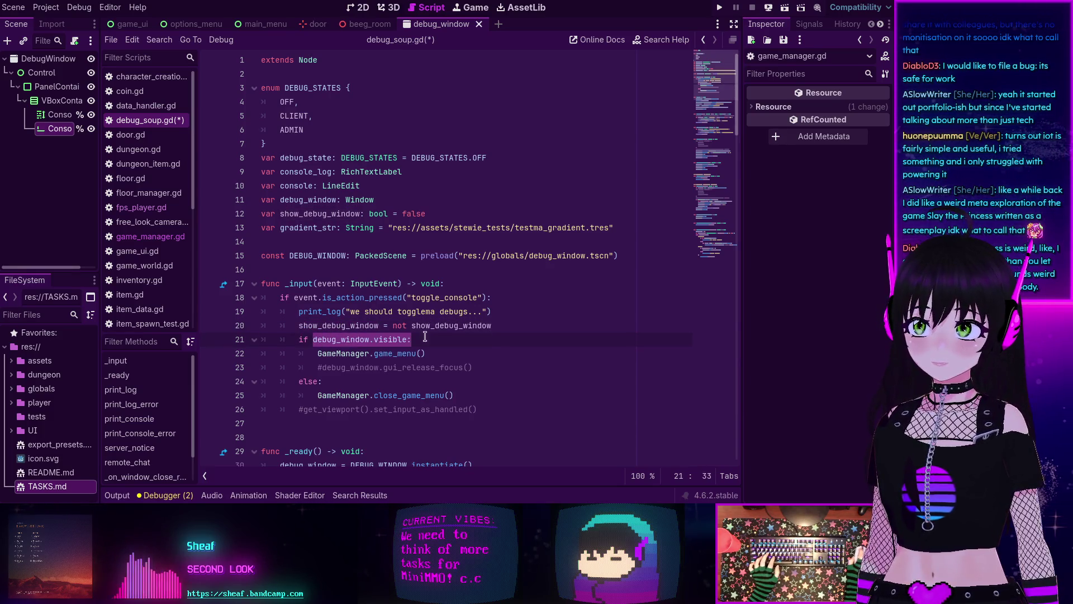
{"action": "key", "text": "ctrl+v"}
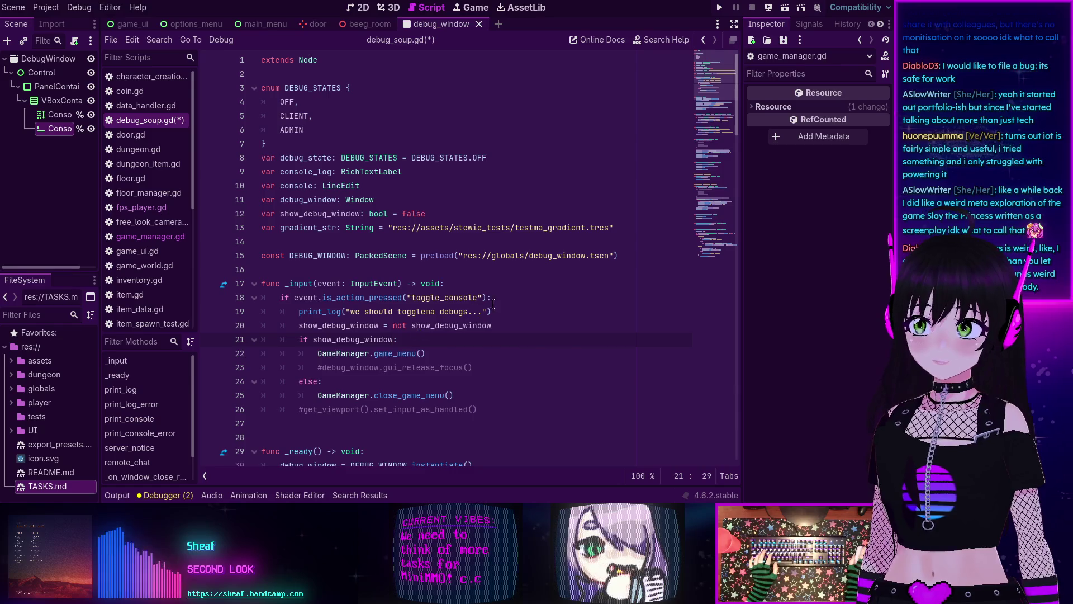
Step: Add a debug_window.show() call inside the if branch
{"action": "key", "text": "Return"}
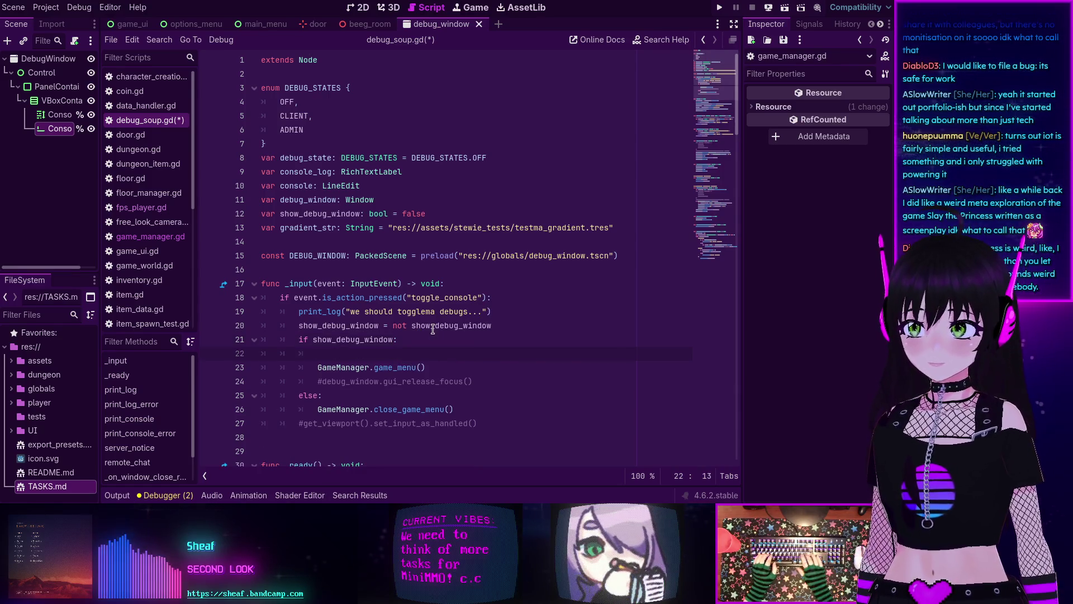
{"action": "type", "text": "debug_window.s"}
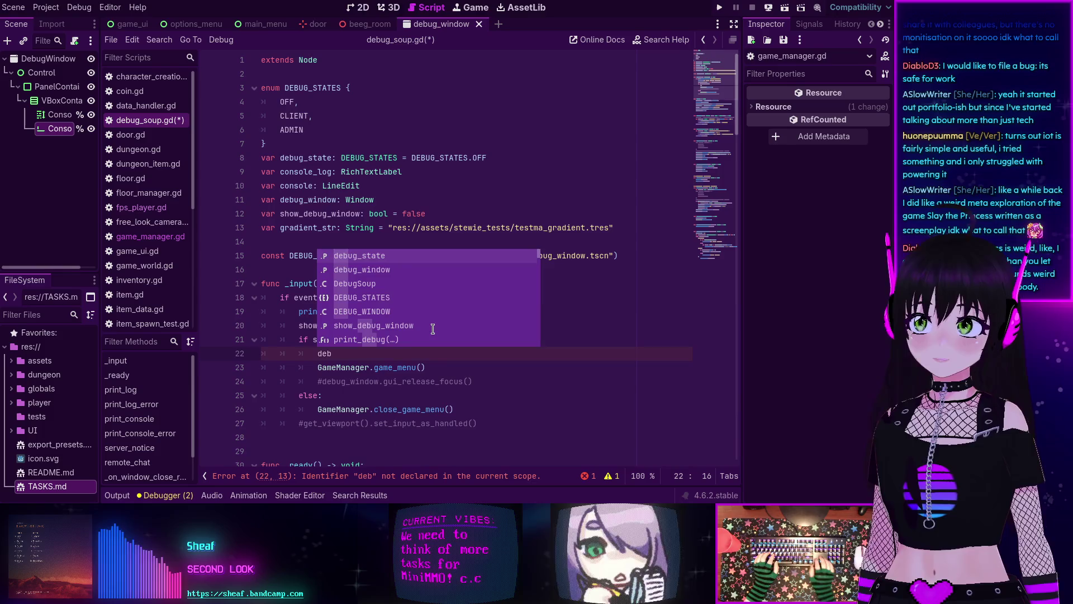
{"action": "type", "text": "how()"}
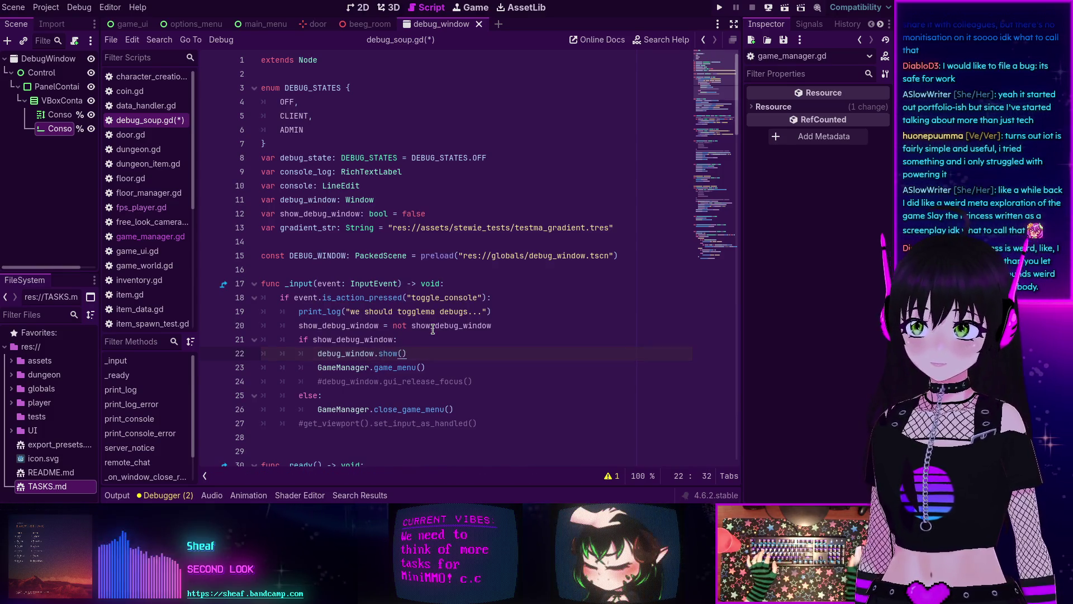
{"action": "left_click", "coordinate": [373, 397]}
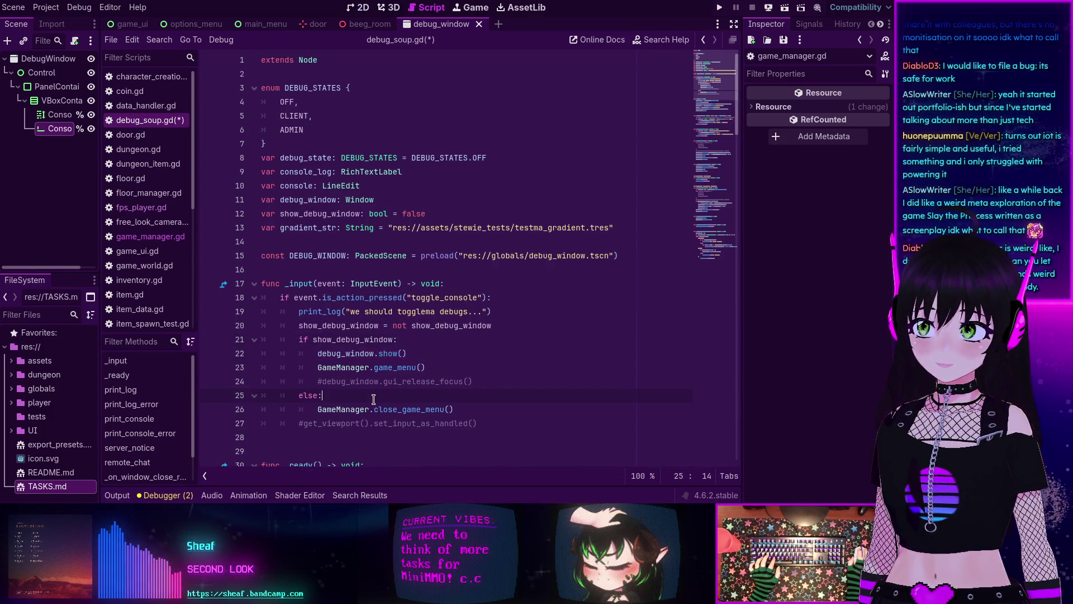
Step: Add debug_window.hide() under else: and save debug_soup.gd
{"action": "key", "text": "Return"}
{"action": "key", "text": "ctrl+v"}
{"action": "left_click", "coordinate": [393, 409]}
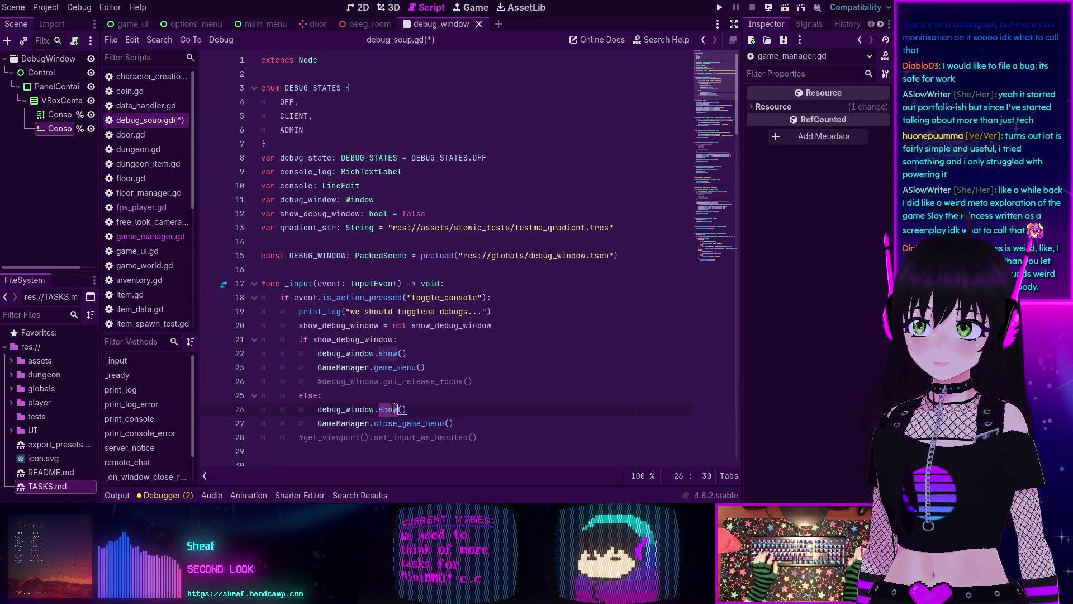
{"action": "type", "text": "hide"}
{"action": "key", "text": "ctrl+s"}
{"action": "left_click", "coordinate": [327, 381]}
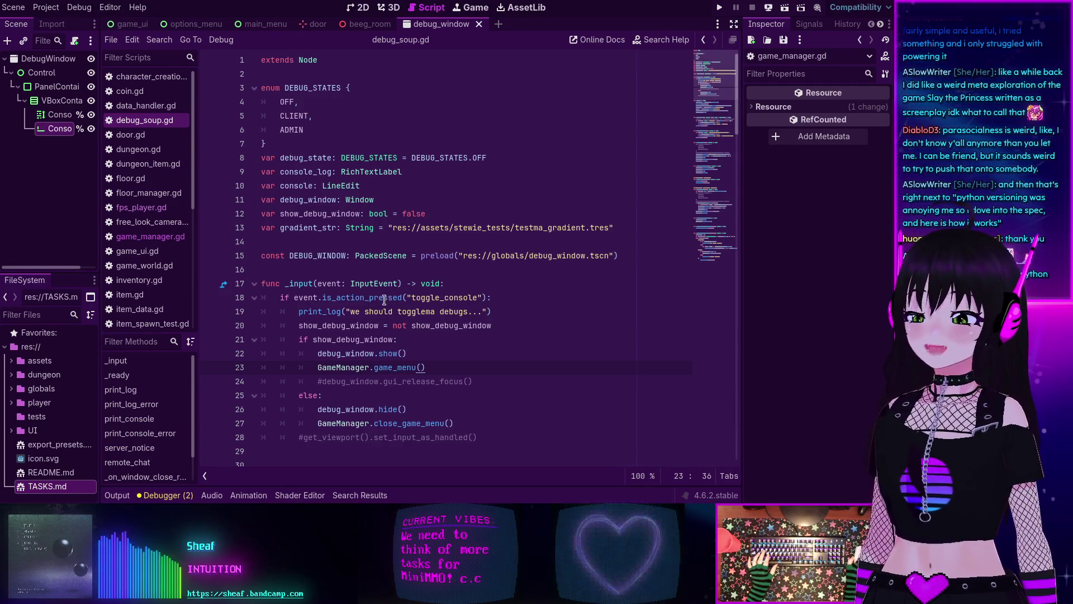
Step: Review _input: toggle_console flips show_debug_window, showing/hiding the window and game menu
{"action": "mouse_move", "coordinate": [383, 298]}
{"action": "left_click", "coordinate": [407, 229]}
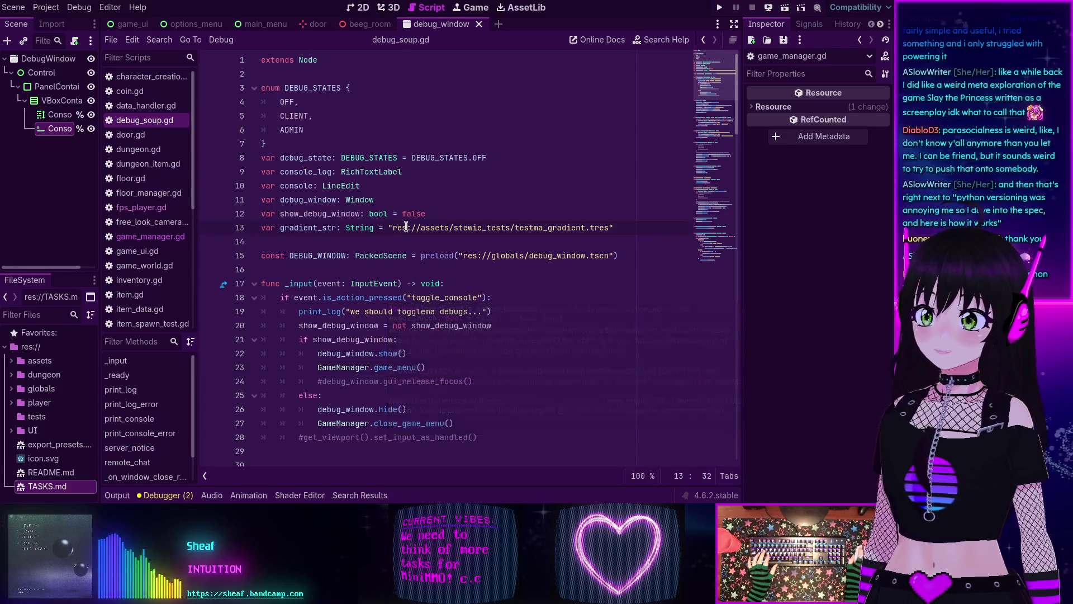
{"action": "scroll", "coordinate": [297, 289], "scroll_direction": "down", "scroll_amount": 4}
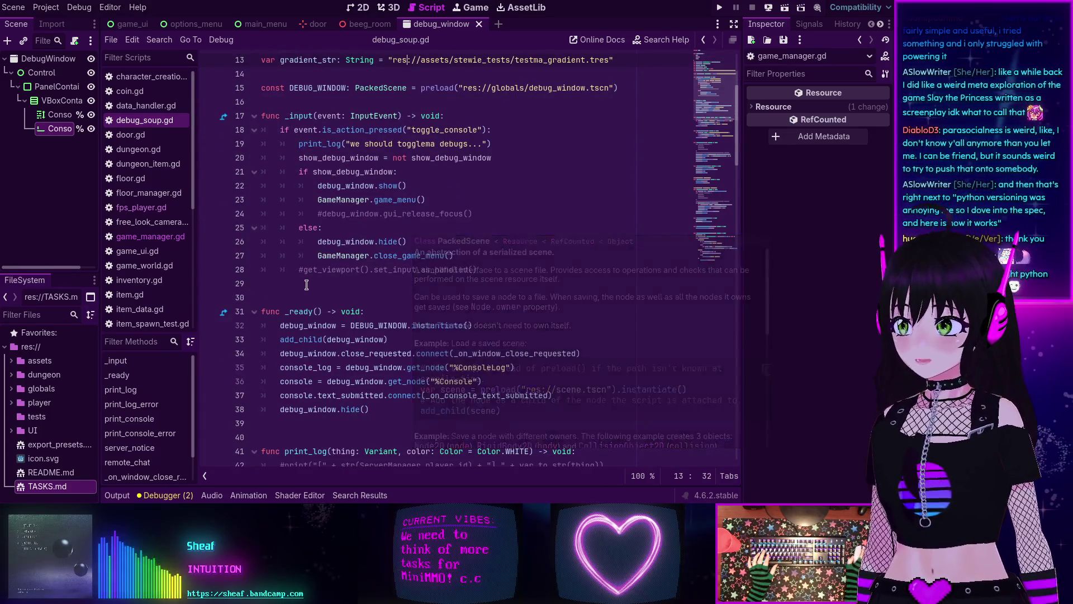
{"action": "scroll", "coordinate": [324, 287], "scroll_direction": "down", "scroll_amount": 2}
{"action": "scroll", "coordinate": [327, 288], "scroll_direction": "up", "scroll_amount": 5}
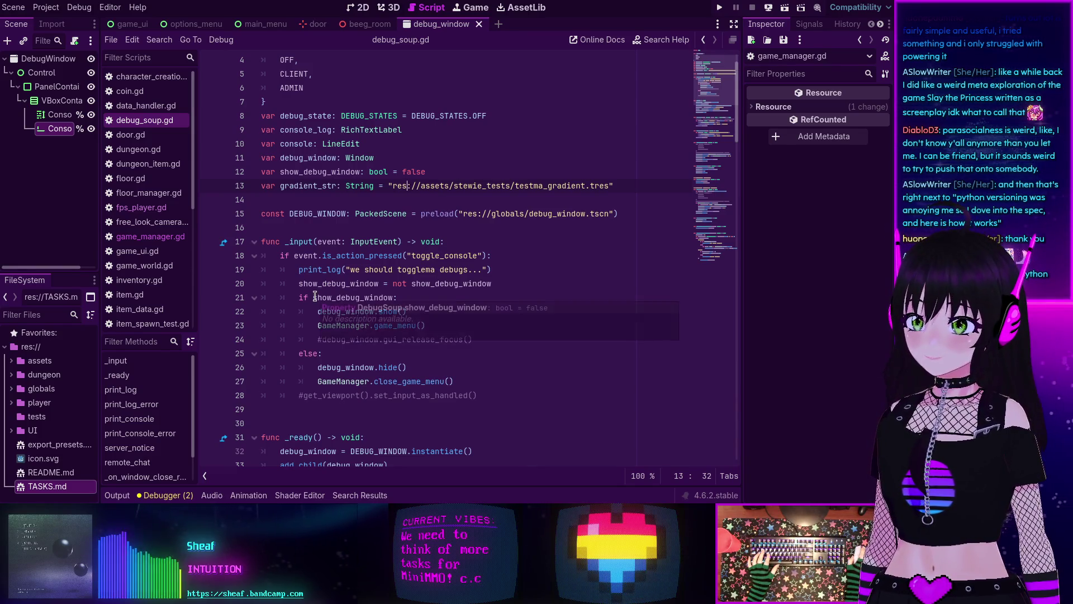
{"action": "mouse_move", "coordinate": [311, 300]}
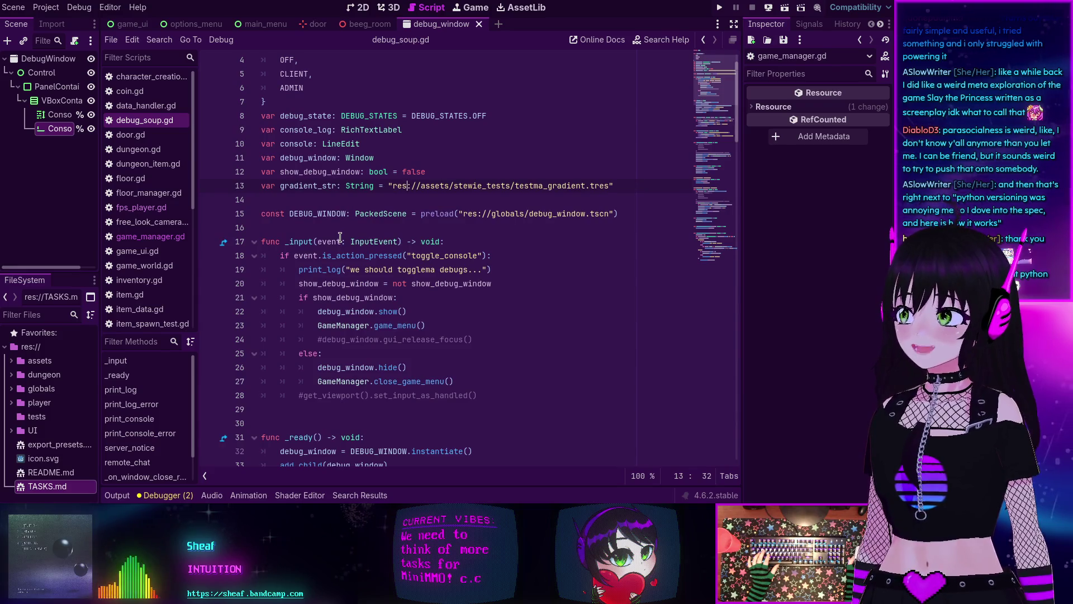
{"action": "scroll", "coordinate": [339, 238], "scroll_direction": "up", "scroll_amount": 1}
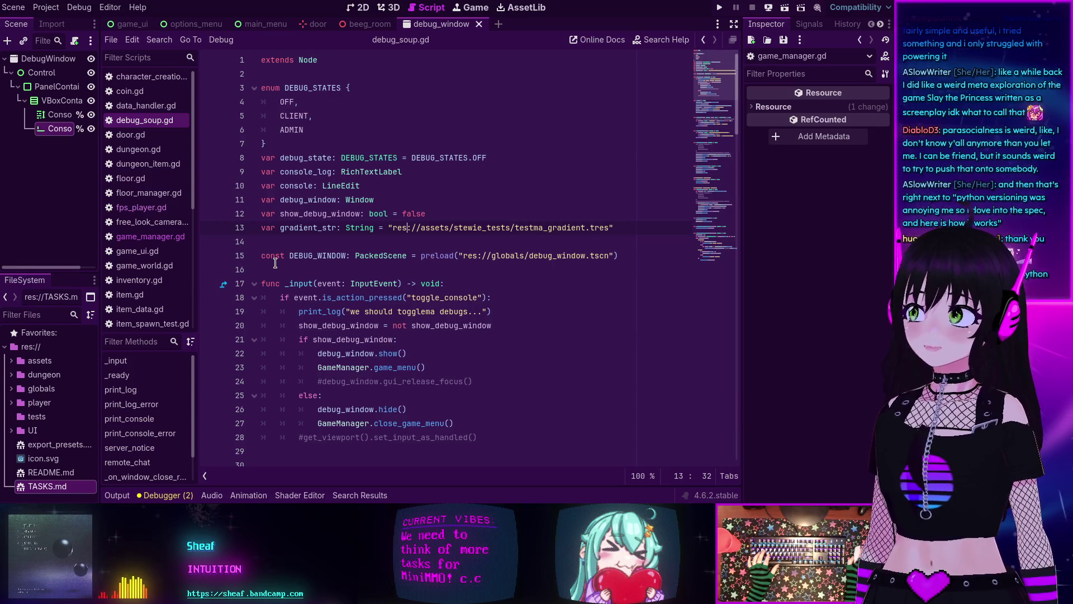
{"action": "scroll", "coordinate": [404, 313], "scroll_direction": "down", "scroll_amount": 2}
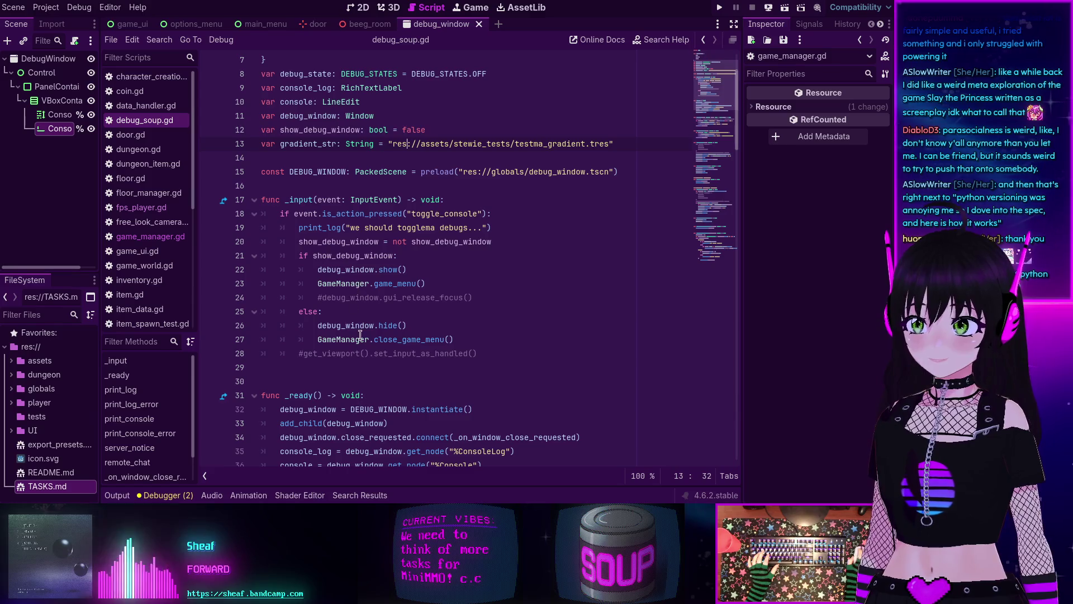
Step: Run and stop the game to test the toggle, then copy the print_log line above the if check
{"action": "left_click", "coordinate": [720, 7]}
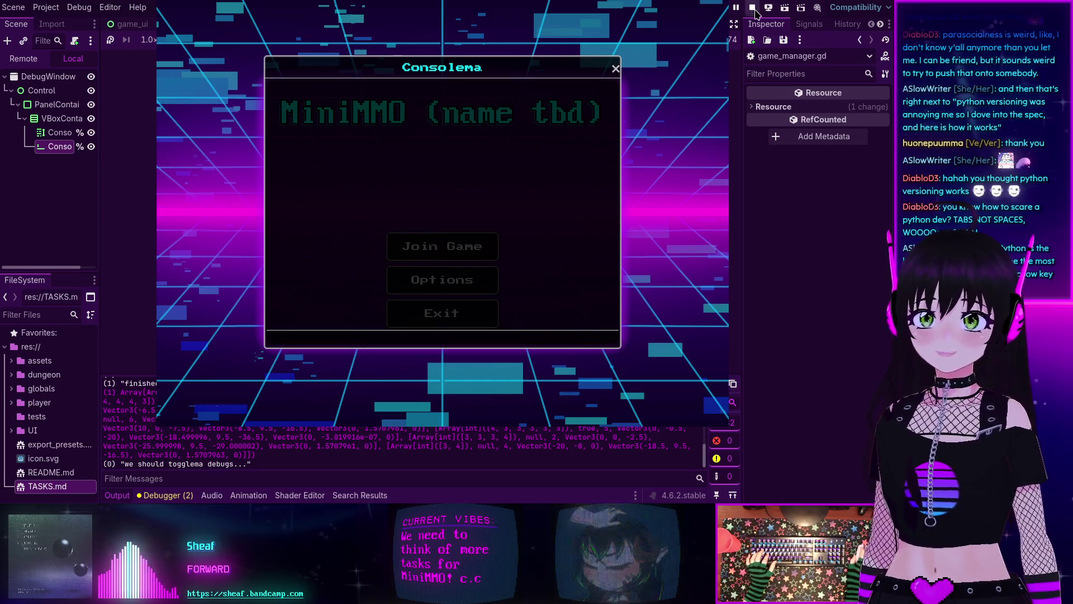
{"action": "key", "text": "F8"}
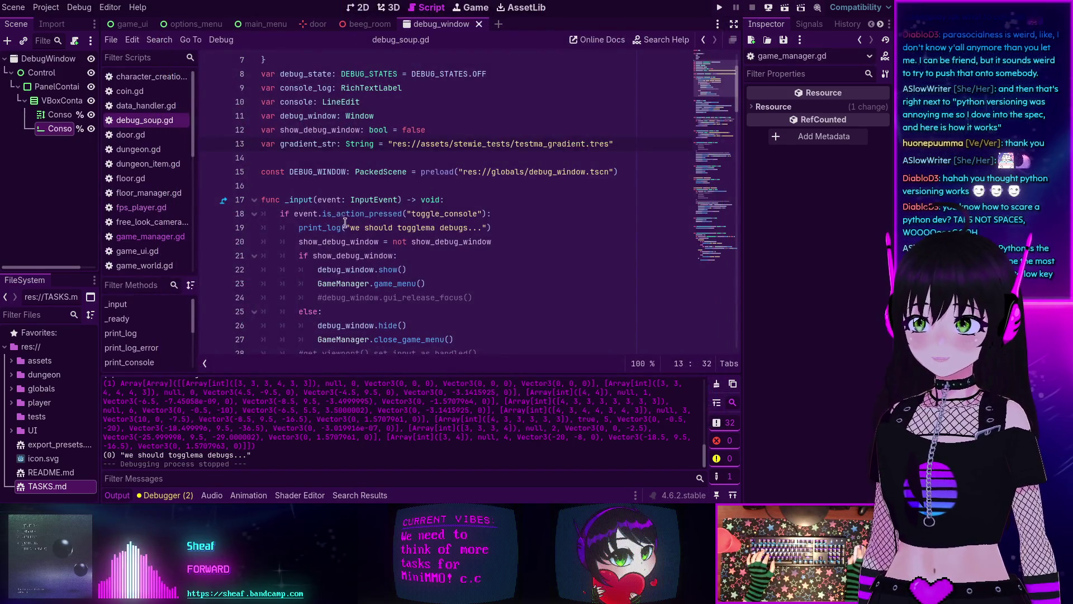
{"action": "left_click_drag", "start_coordinate": [495, 232], "coordinate": [500, 218]}
{"action": "key", "text": "ctrl+c"}
{"action": "left_click", "coordinate": [472, 202]}
{"action": "key", "text": "ctrl+v"}
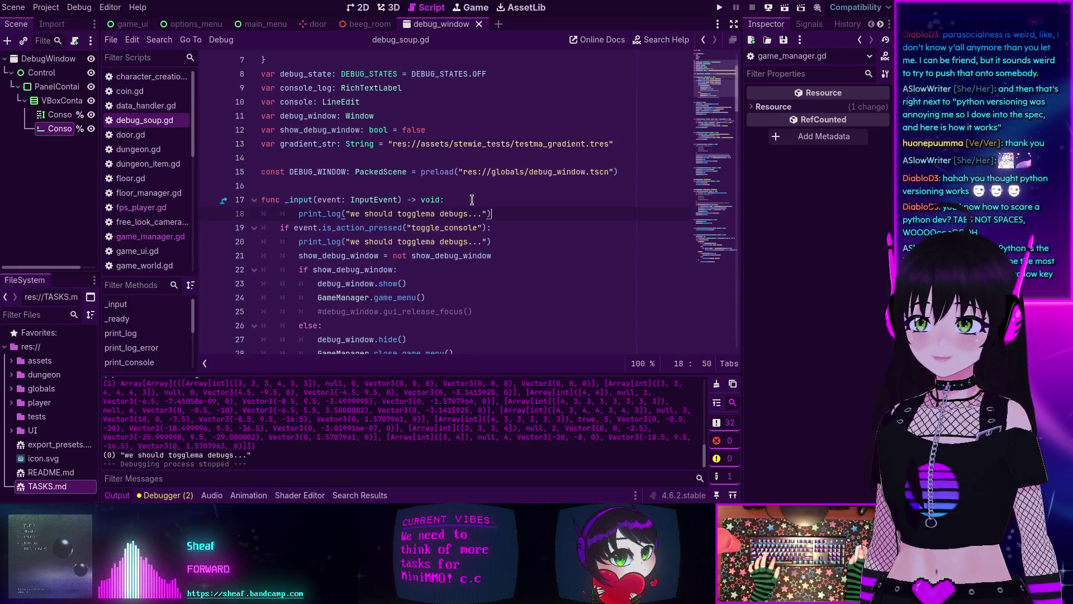
Step: Change the copied line's message to 'do we even toggle?', fix its indent, and save debug_soup.gd
{"action": "left_click_drag", "start_coordinate": [482, 215], "coordinate": [350, 215]}
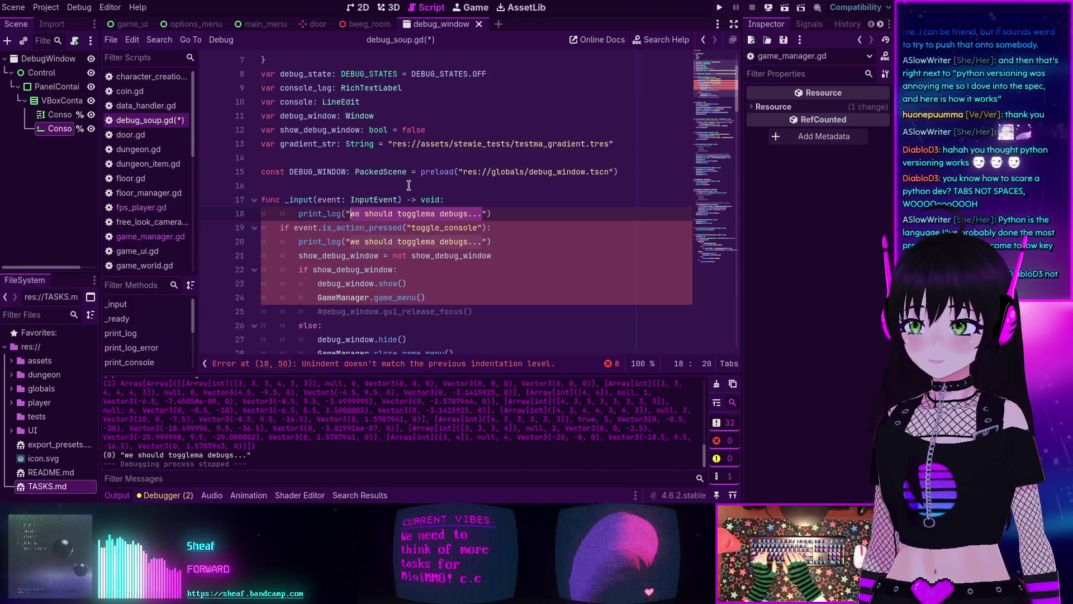
{"action": "type", "text": "do we even"}
{"action": "type", "text": " toggle?"}
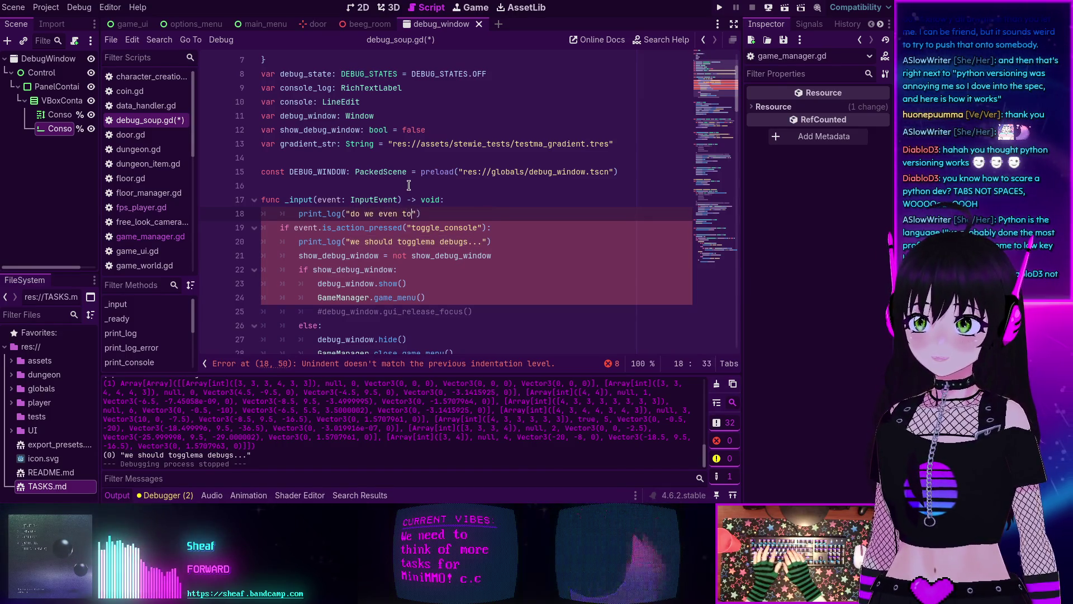
{"action": "key", "text": "BackSpace"}
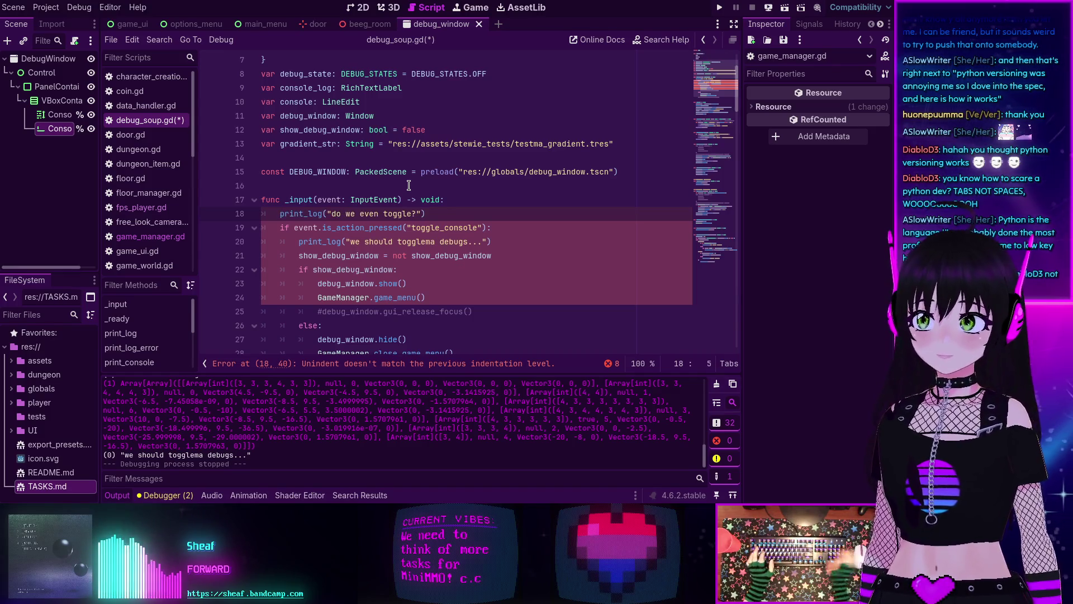
{"action": "key", "text": "ctrl+s"}
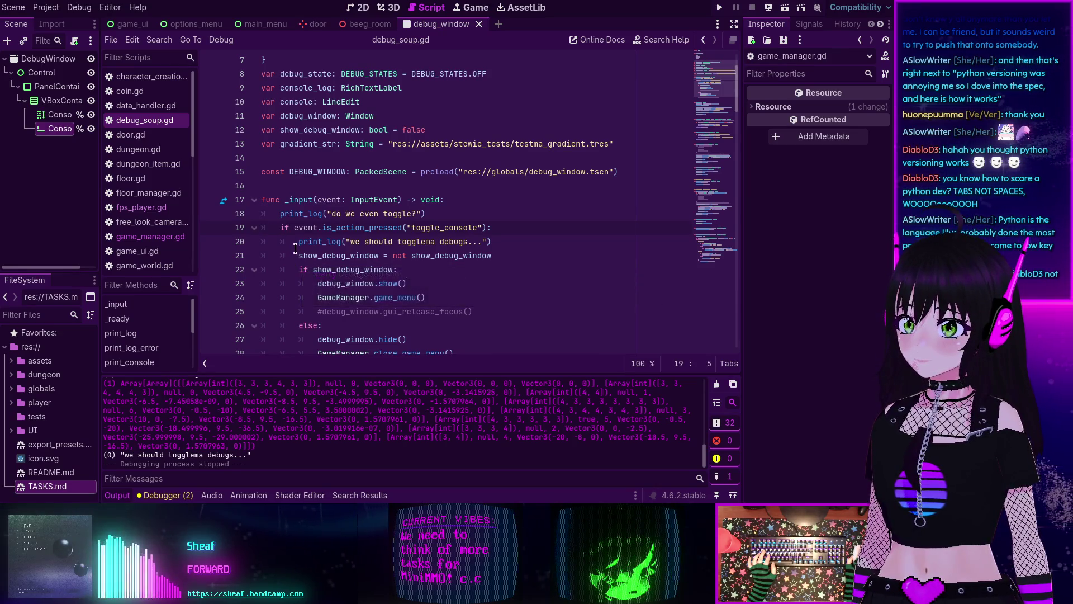
{"action": "mouse_move", "coordinate": [295, 248]}
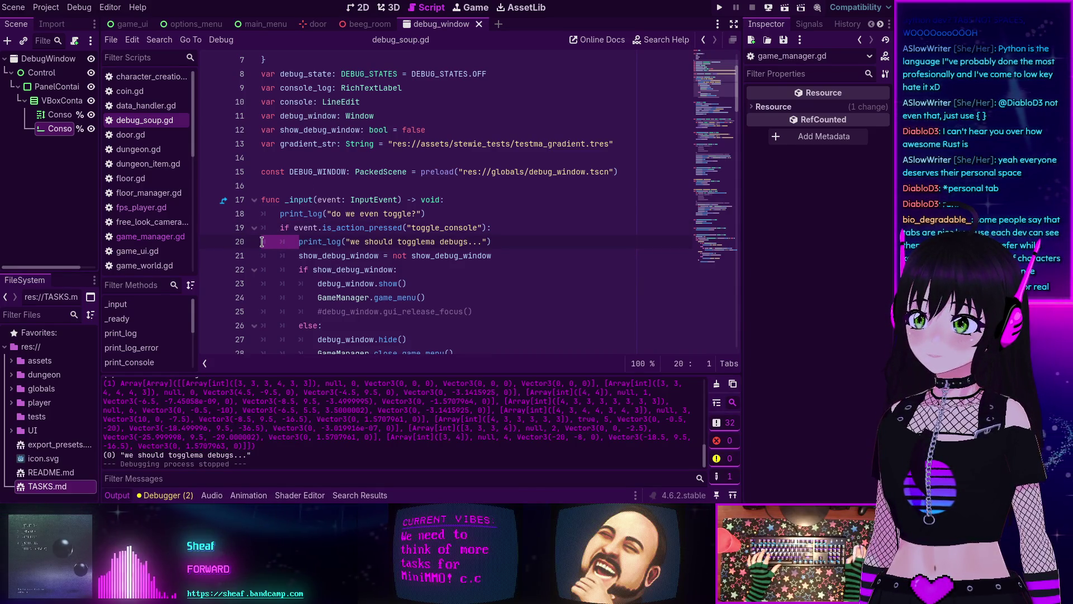
{"action": "left_click", "coordinate": [272, 225]}
{"action": "left_click", "coordinate": [263, 214]}
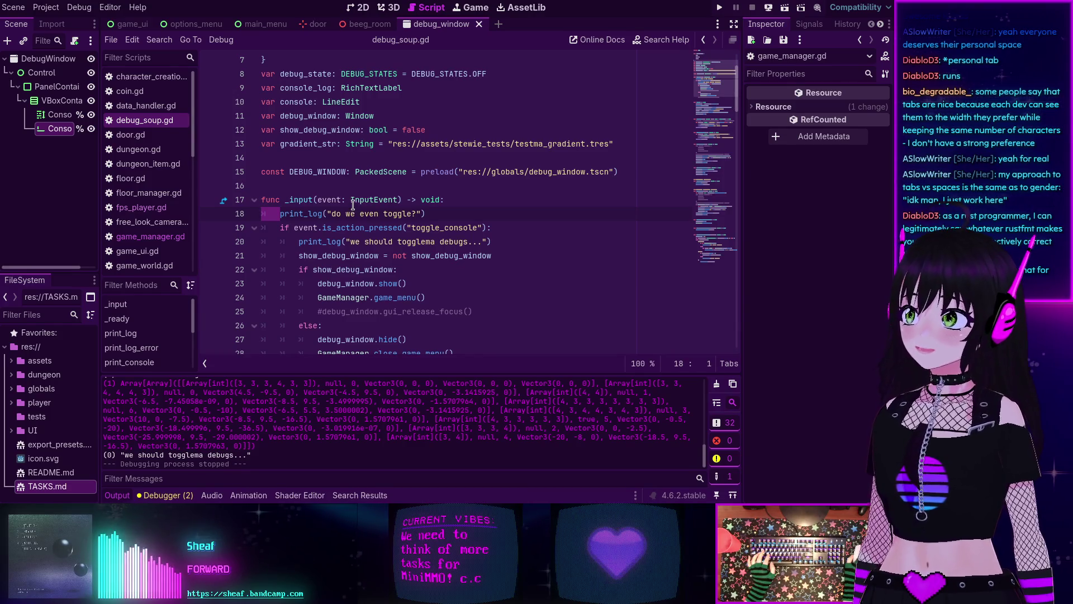
{"action": "mouse_move", "coordinate": [352, 202]}
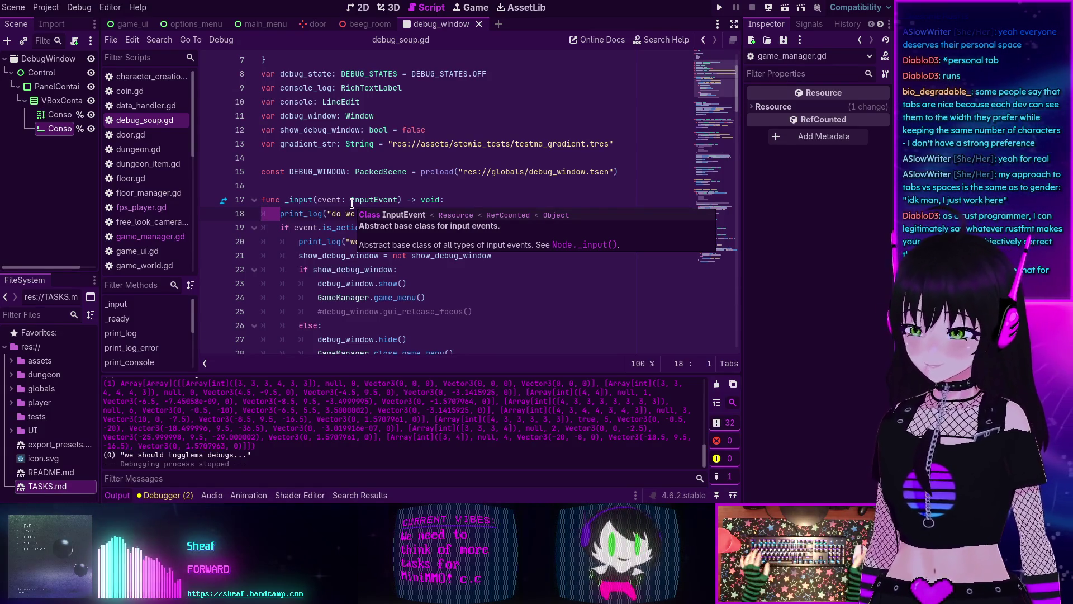
{"action": "scroll", "coordinate": [363, 212], "scroll_direction": "up", "scroll_amount": 2}
{"action": "left_click", "coordinate": [336, 228]}
{"action": "scroll", "coordinate": [437, 311], "scroll_direction": "down", "scroll_amount": 3}
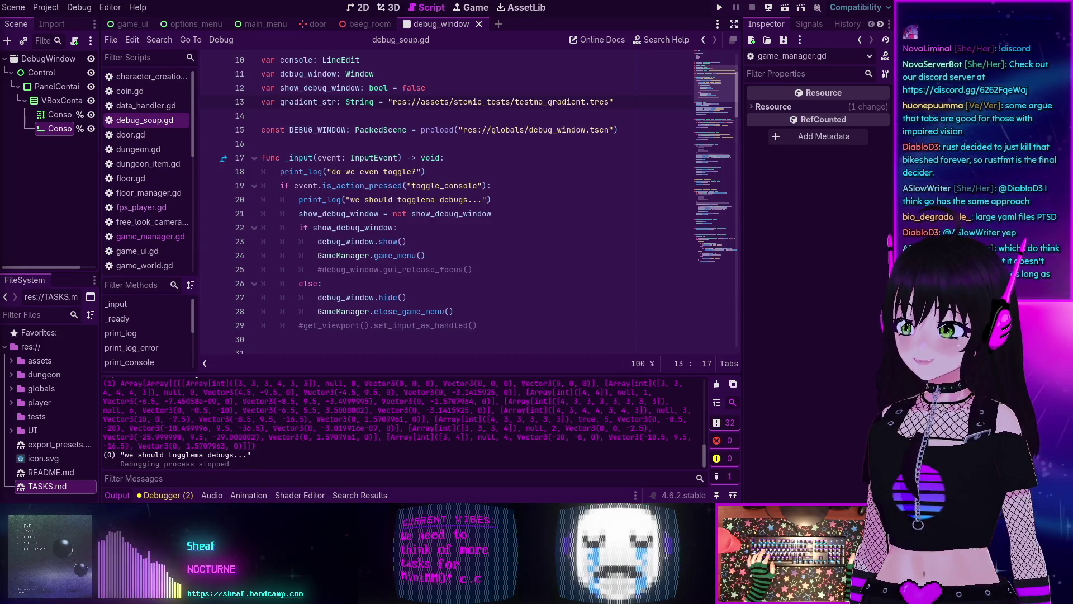
{"action": "left_click", "coordinate": [483, 272]}
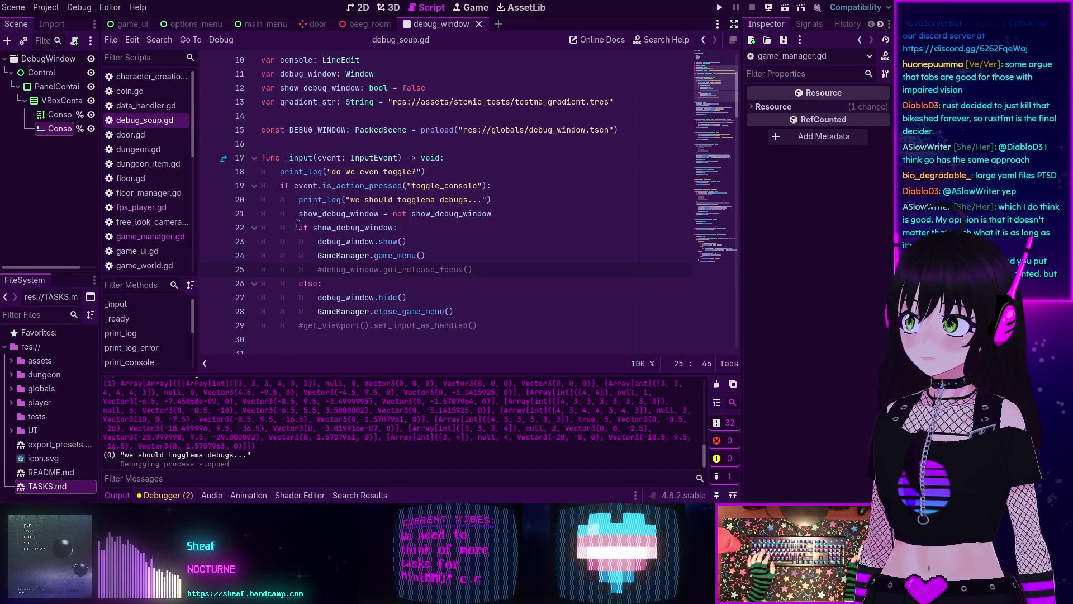
{"action": "mouse_move", "coordinate": [302, 213]}
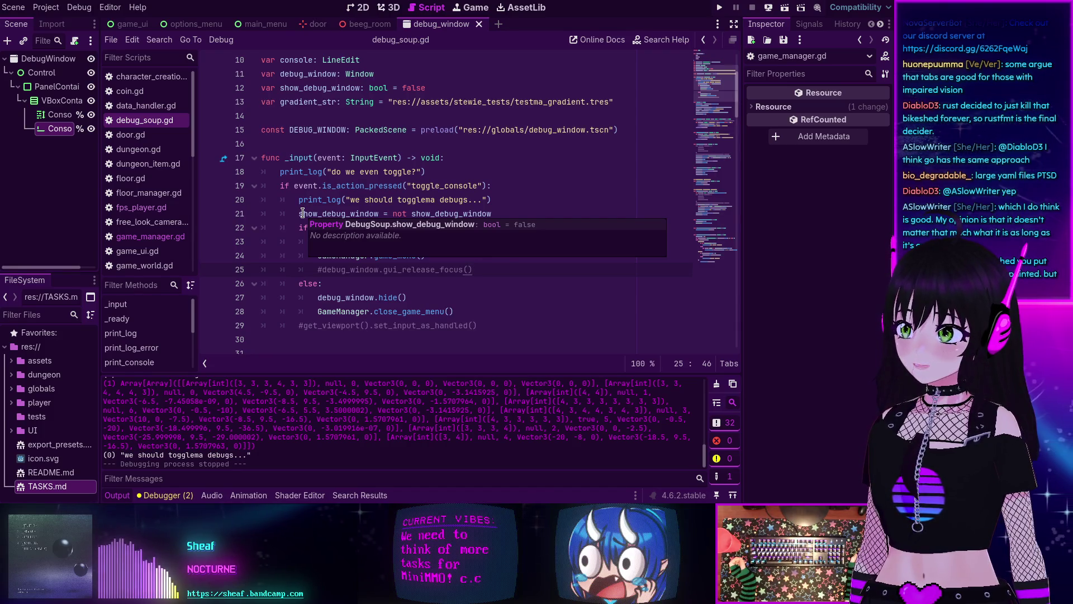
{"action": "left_click", "coordinate": [508, 202]}
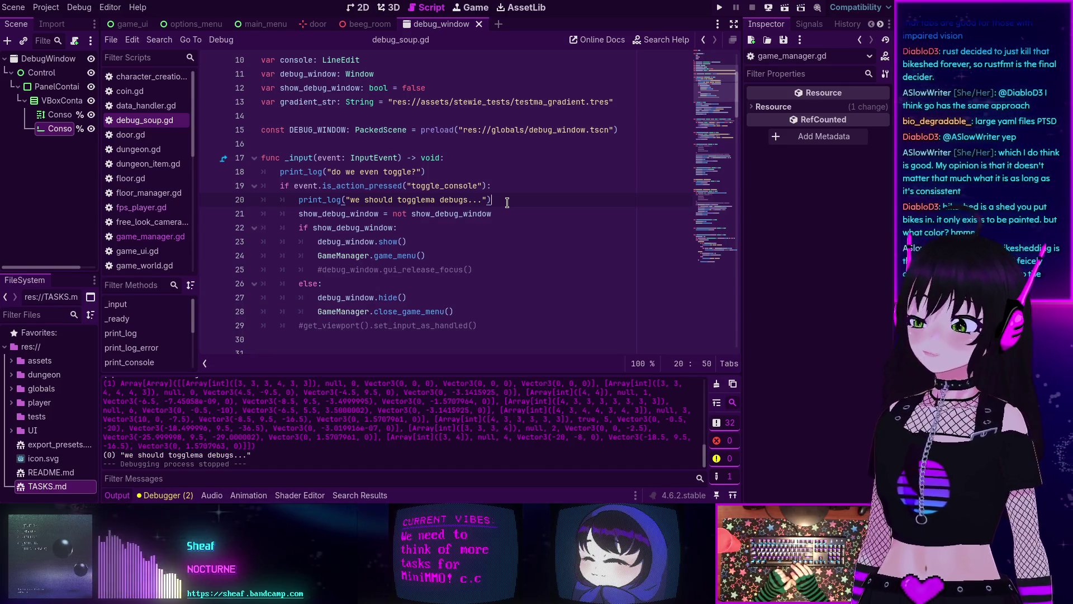
{"action": "left_click", "coordinate": [446, 256]}
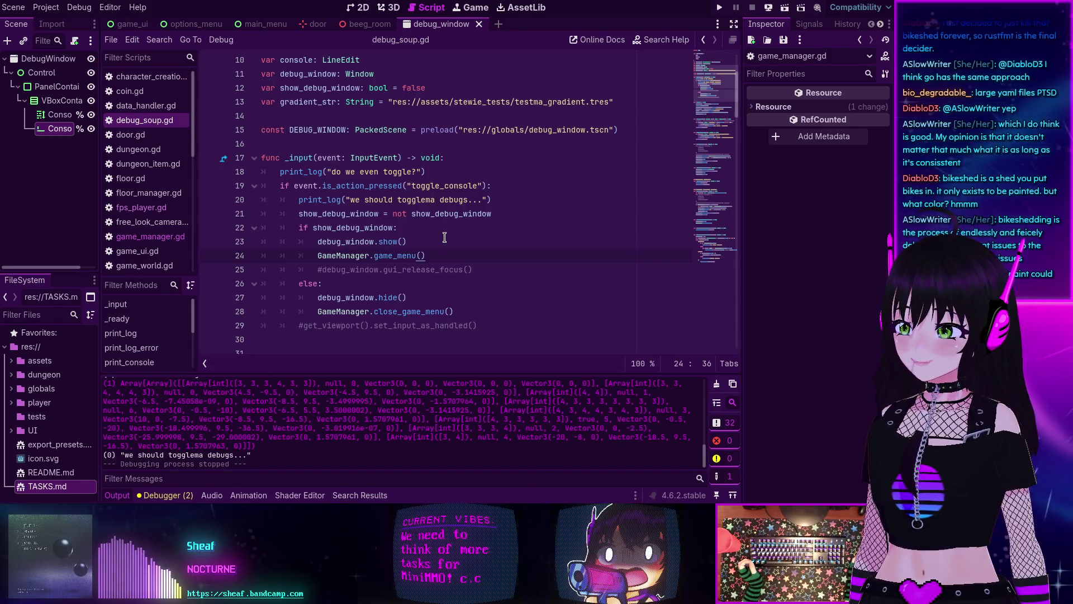
Step: Step through the show_debug_window check, debug_window.show() and game_menu() lines in _input
{"action": "left_click", "coordinate": [444, 237]}
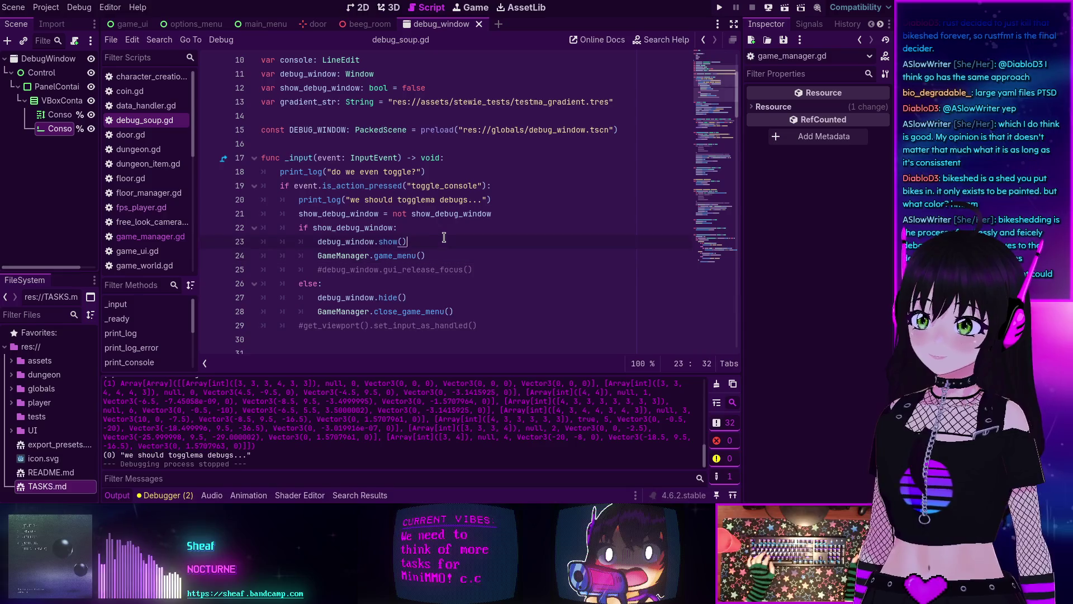
{"action": "key", "text": "Down"}
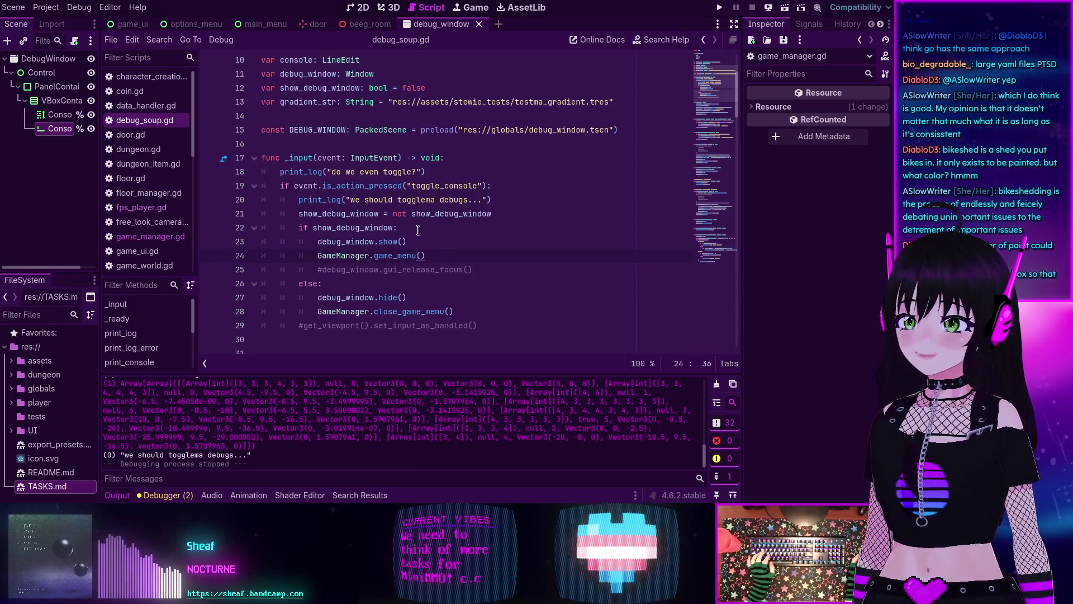
{"action": "left_click", "coordinate": [436, 244]}
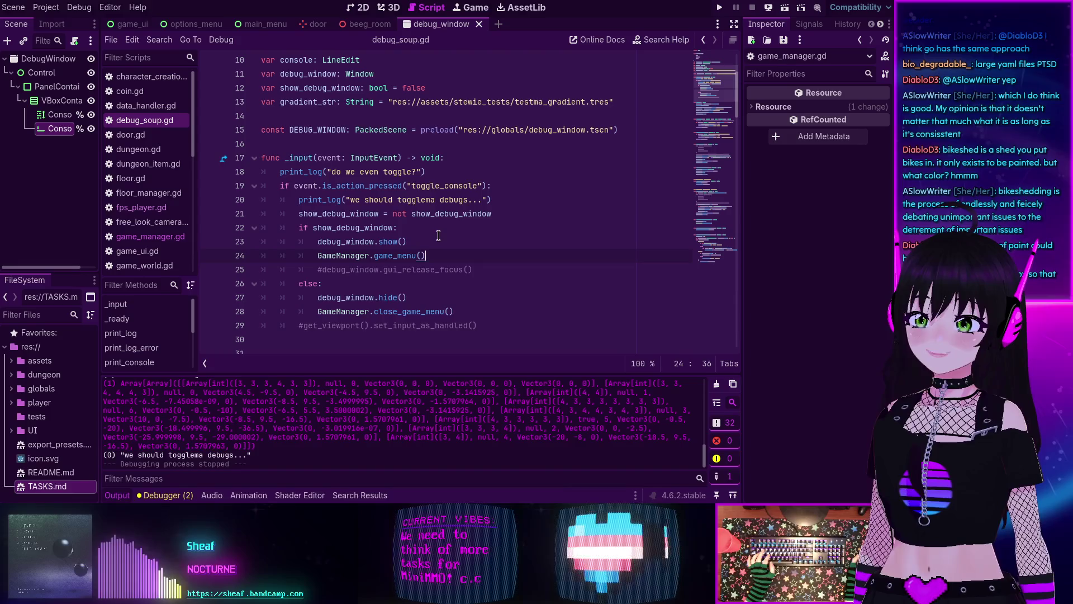
{"action": "left_click", "coordinate": [426, 226]}
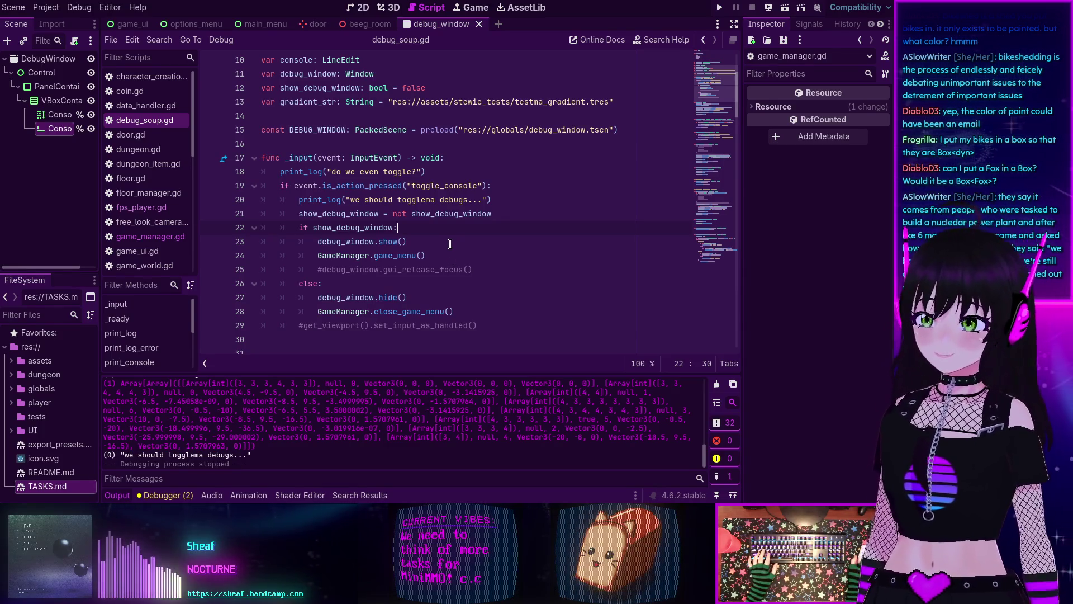
Step: Hide the bottom output panel with Ctrl+J and select set_input_as_handled in the code
{"action": "key", "text": "ctrl+j"}
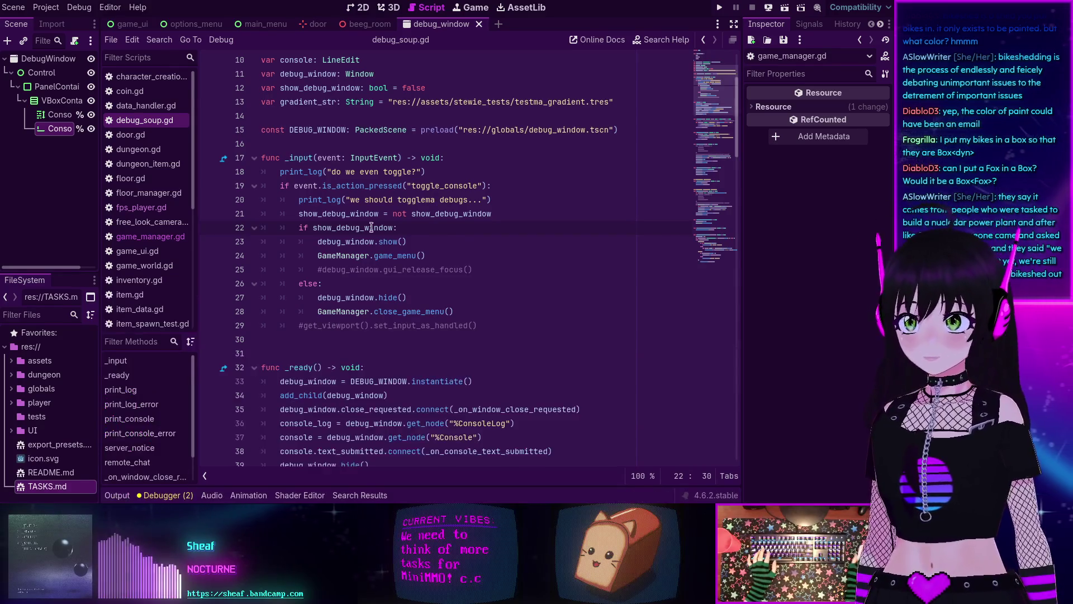
{"action": "scroll", "coordinate": [513, 267], "scroll_direction": "down", "scroll_amount": 1}
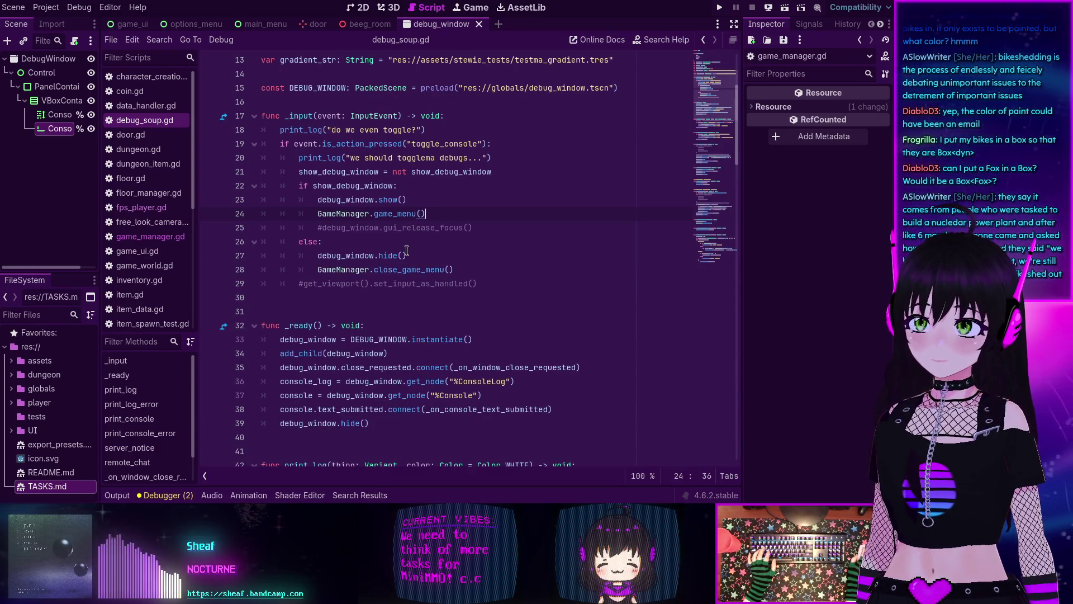
{"action": "scroll", "coordinate": [339, 252], "scroll_direction": "down", "scroll_amount": 2}
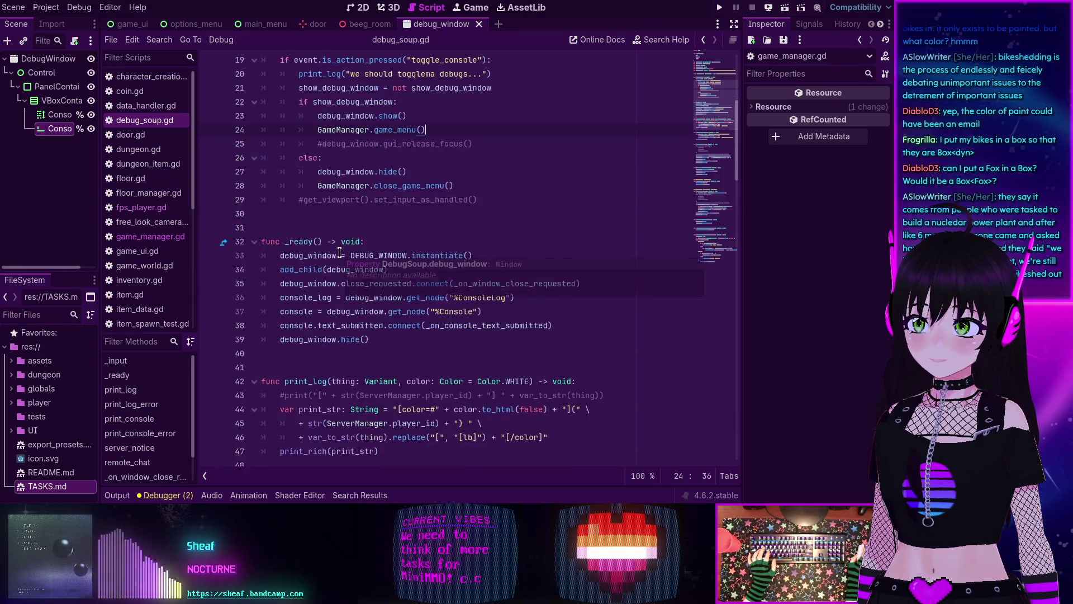
{"action": "scroll", "coordinate": [382, 258], "scroll_direction": "up", "scroll_amount": 5}
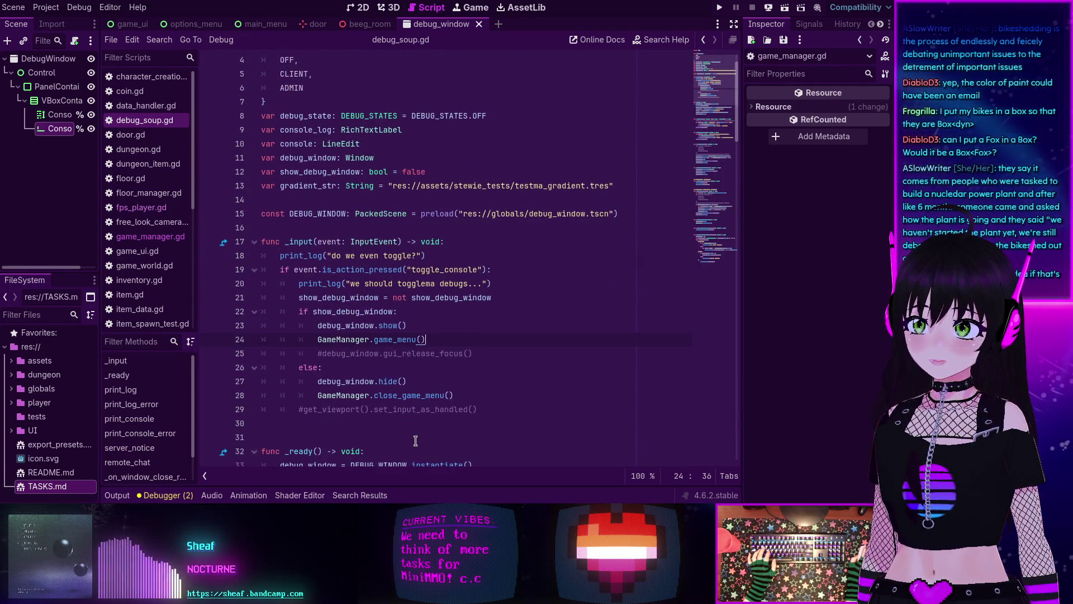
{"action": "double_click", "coordinate": [426, 409]}
Step: Search the project for set_input_as_handled and open the fps_player.gd match at line 91
{"action": "key", "text": "ctrl+shift+f"}
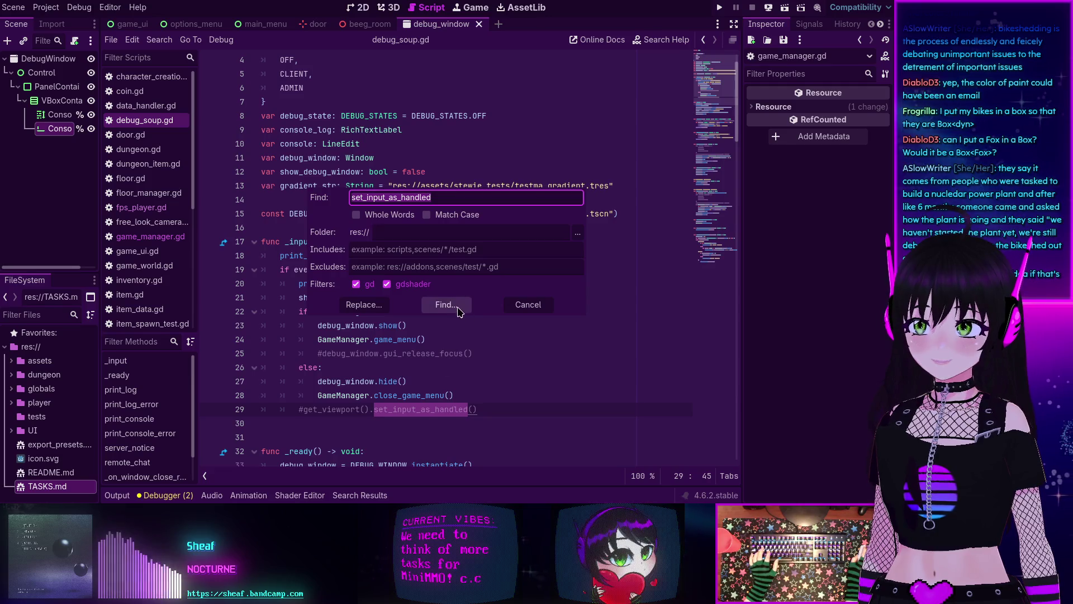
{"action": "left_click", "coordinate": [444, 305]}
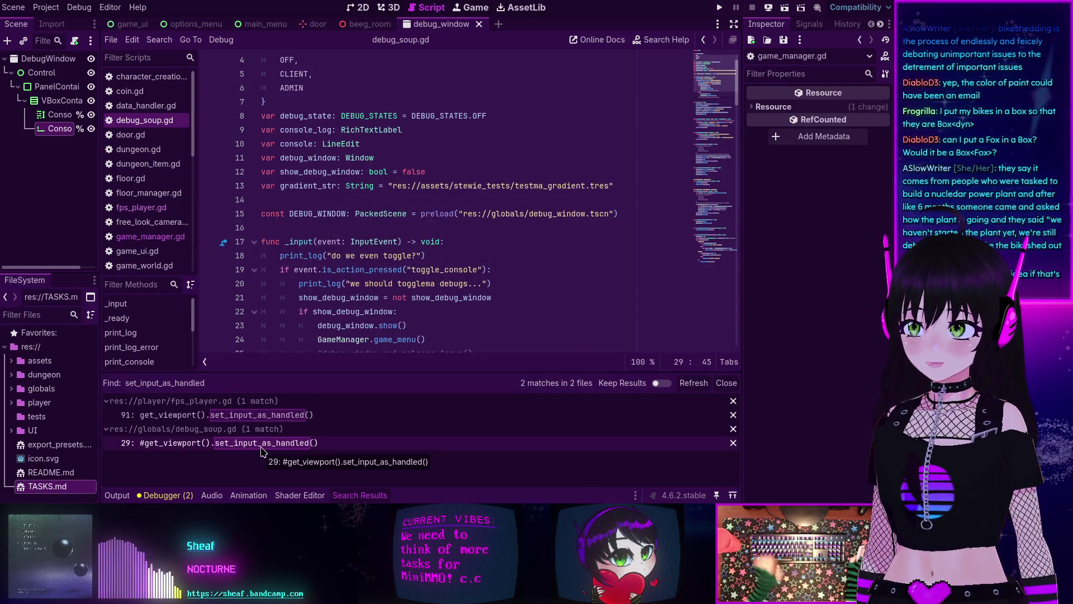
{"action": "left_click", "coordinate": [263, 416]}
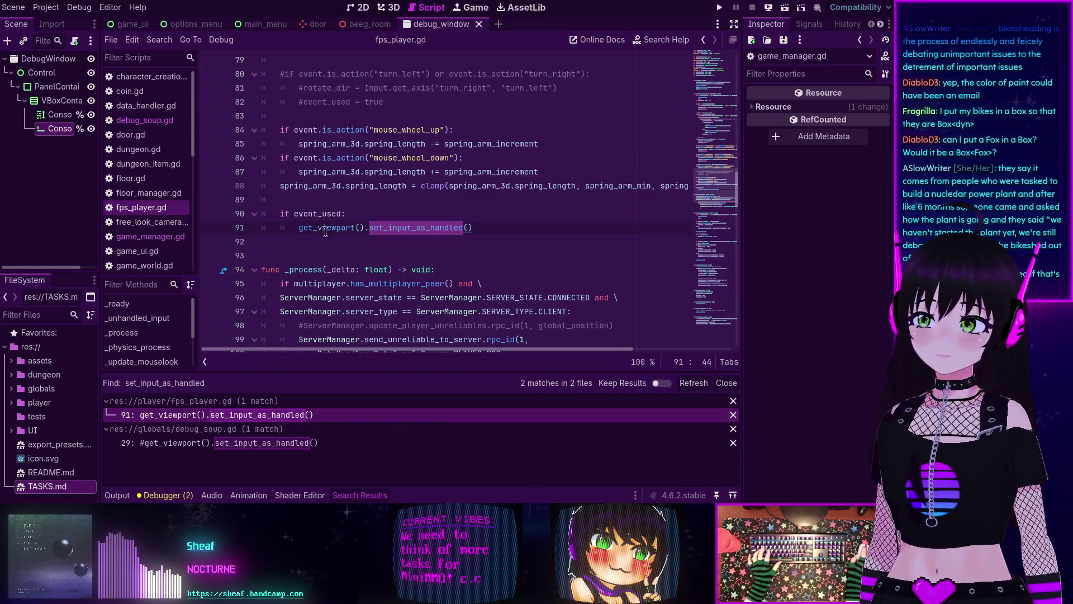
Step: Add a pass line under if event_used and comment out the set_input_as_handled() call
{"action": "scroll", "coordinate": [351, 232], "scroll_direction": "up", "scroll_amount": 1}
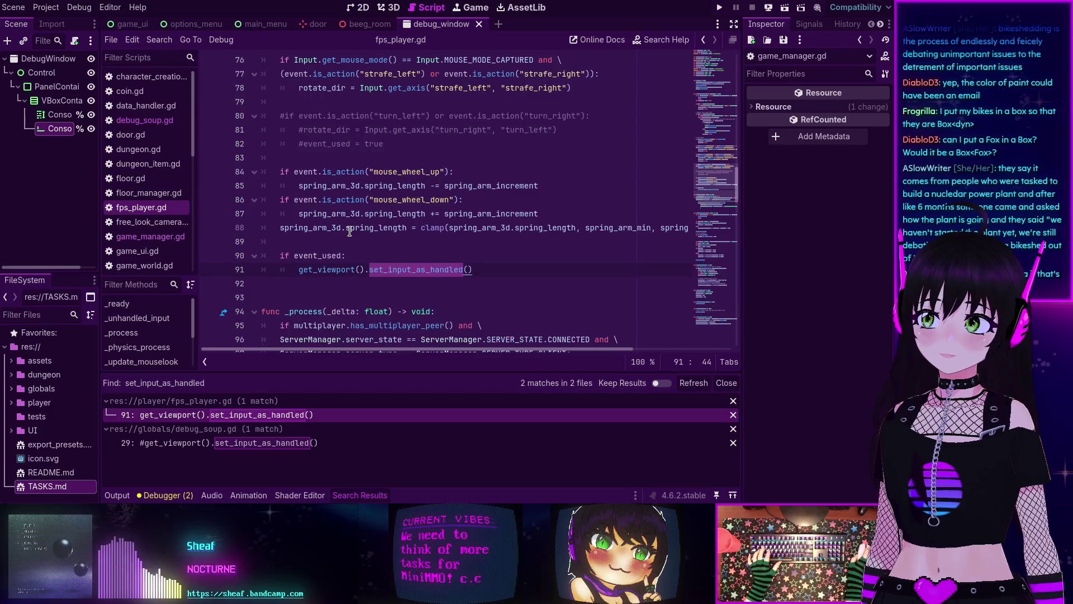
{"action": "left_click", "coordinate": [298, 272]}
{"action": "key", "text": "Return"}
{"action": "key", "text": "Up"}
{"action": "type", "text": "pass"}
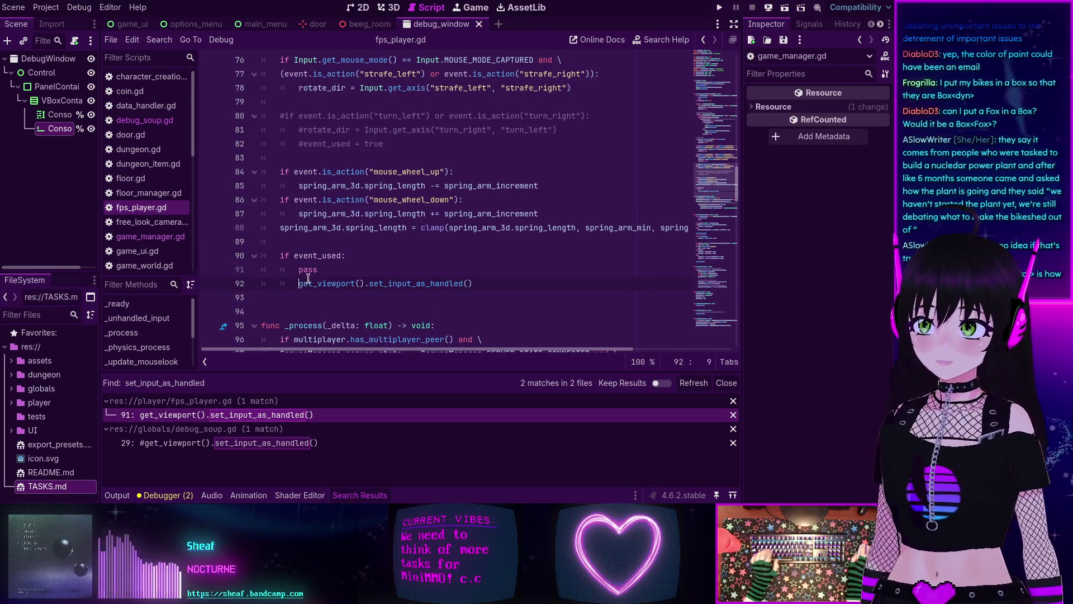
{"action": "type", "text": "#"}
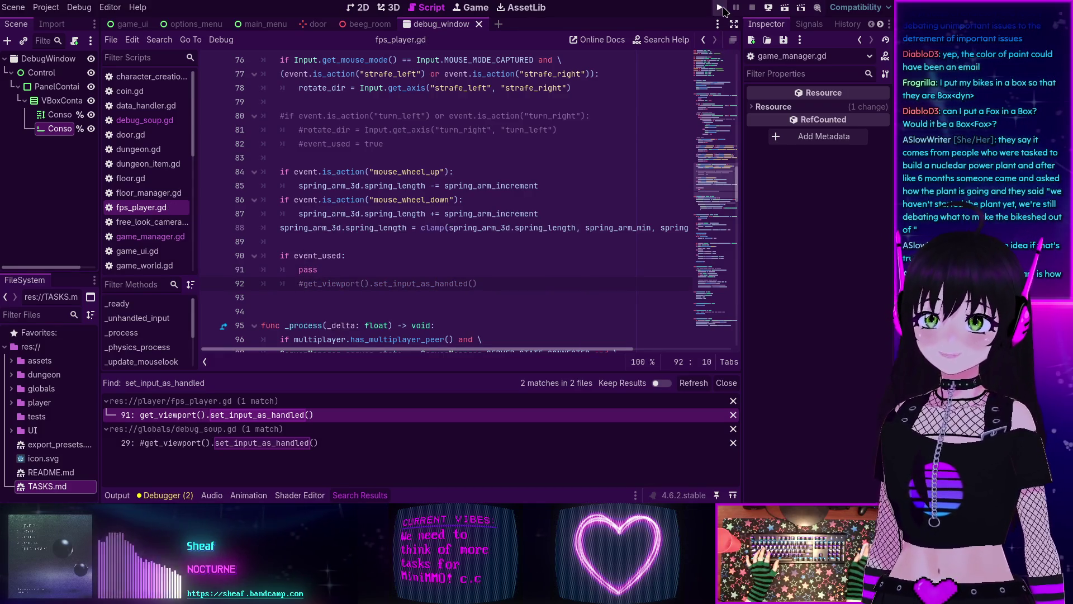
{"action": "left_click", "coordinate": [721, 8]}
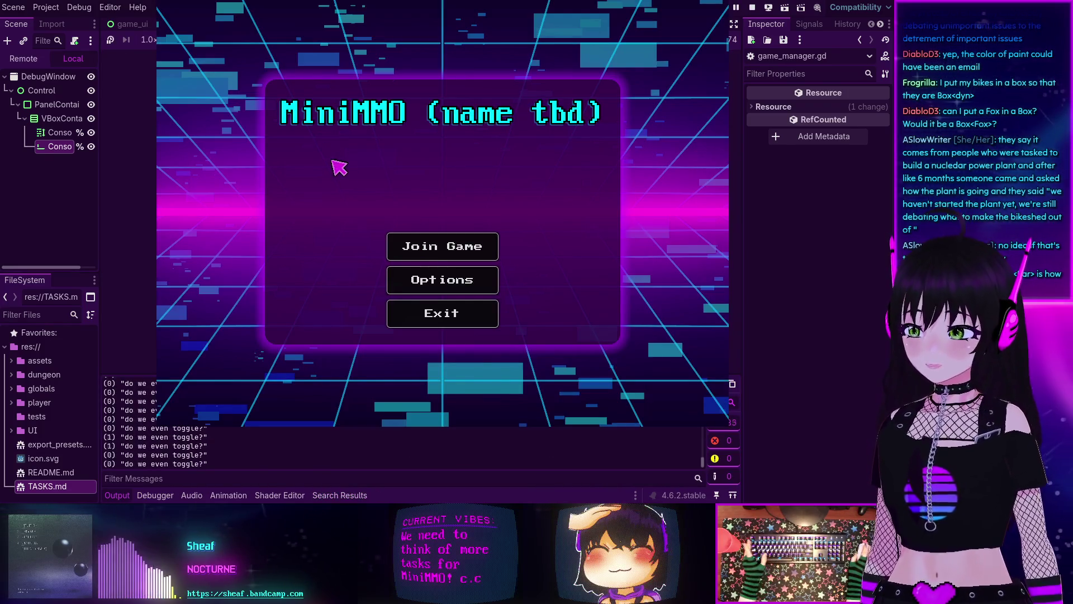
{"action": "key", "text": "grave"}
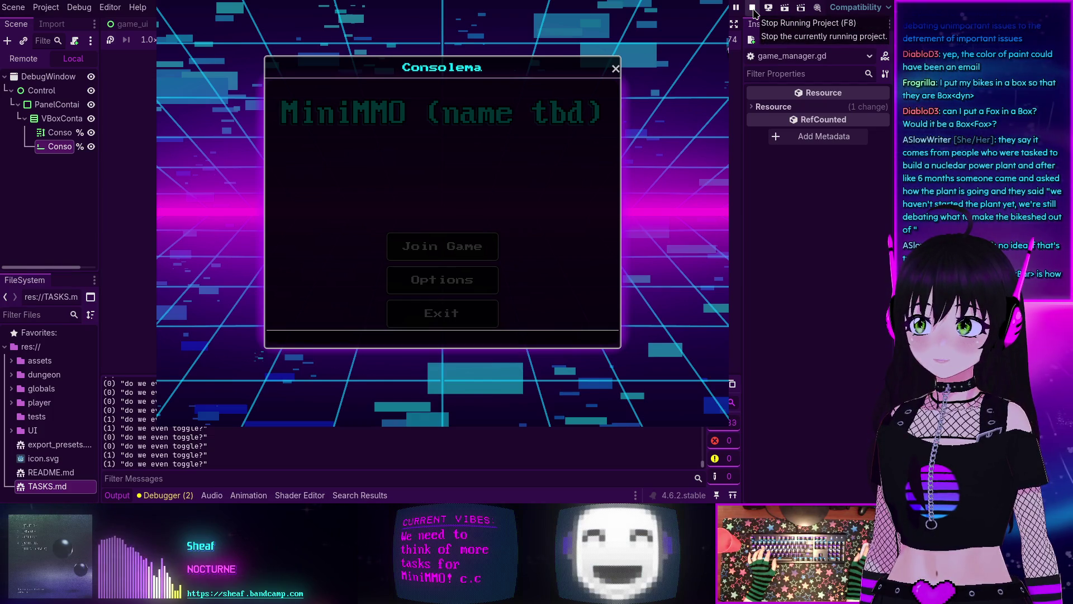
{"action": "left_click", "coordinate": [616, 69]}
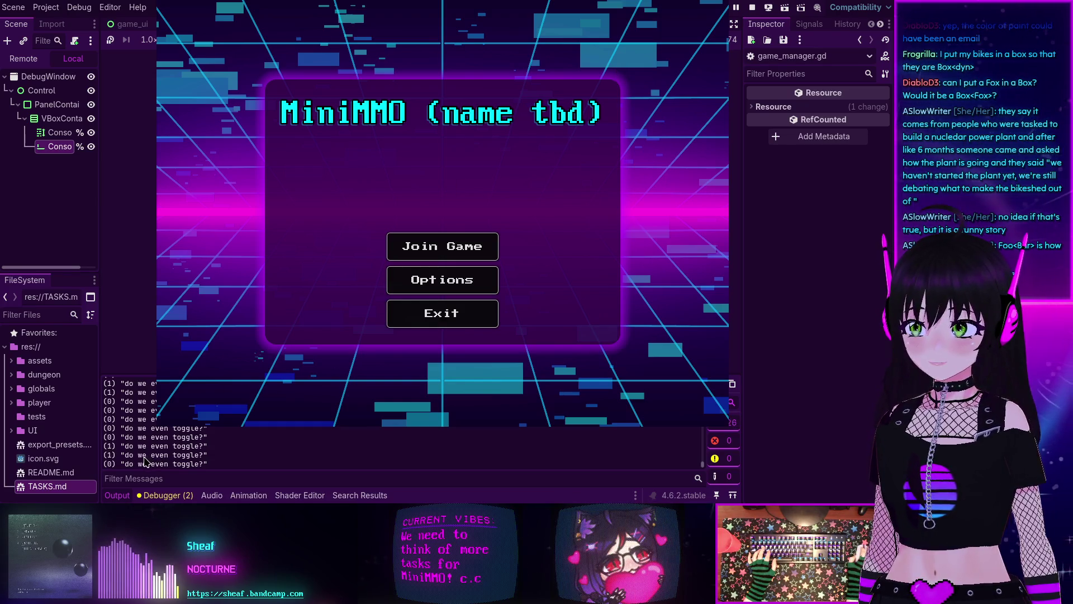
{"action": "left_click", "coordinate": [754, 5]}
{"action": "scroll", "coordinate": [400, 232], "scroll_direction": "up", "scroll_amount": 5}
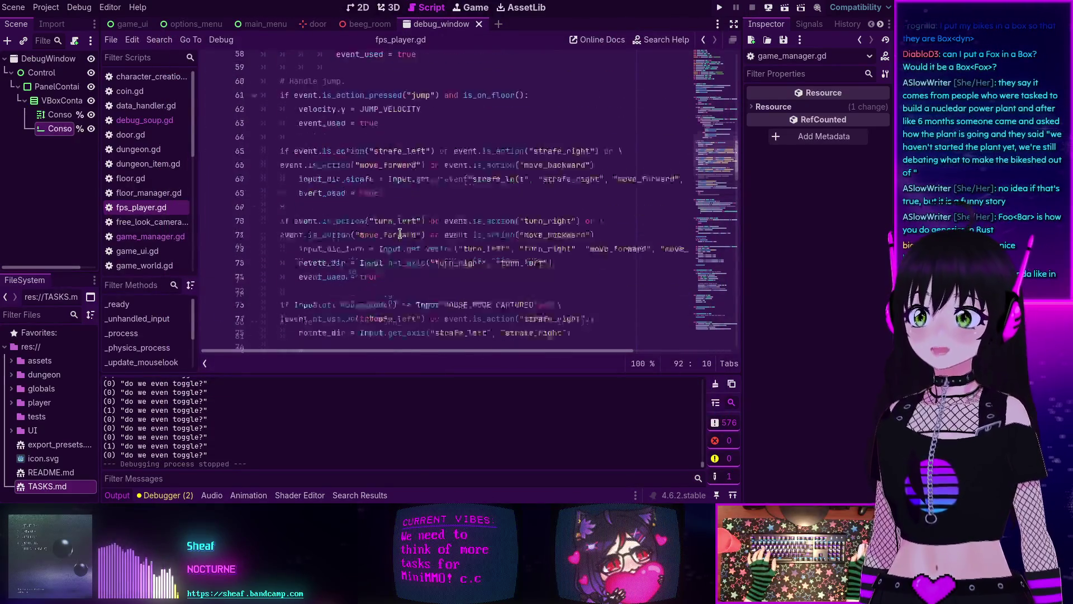
Step: Bring debug_soup.gd up in the script editor, scrolled to its _input toggle handler
{"action": "scroll", "coordinate": [400, 233], "scroll_direction": "down", "scroll_amount": 7}
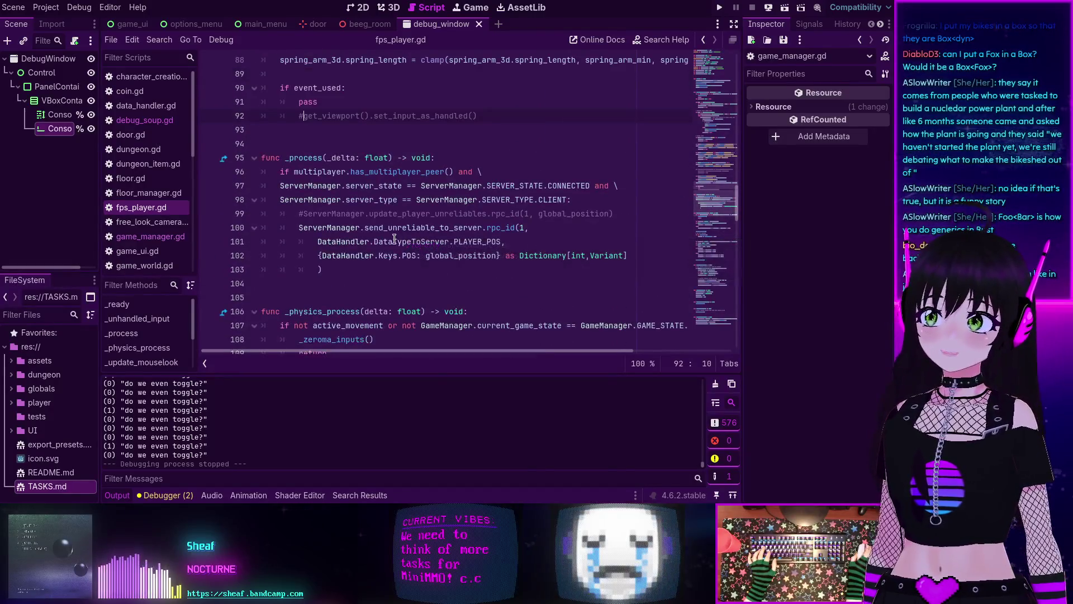
{"action": "left_click", "coordinate": [150, 121]}
{"action": "scroll", "coordinate": [292, 117], "scroll_direction": "down", "scroll_amount": 5}
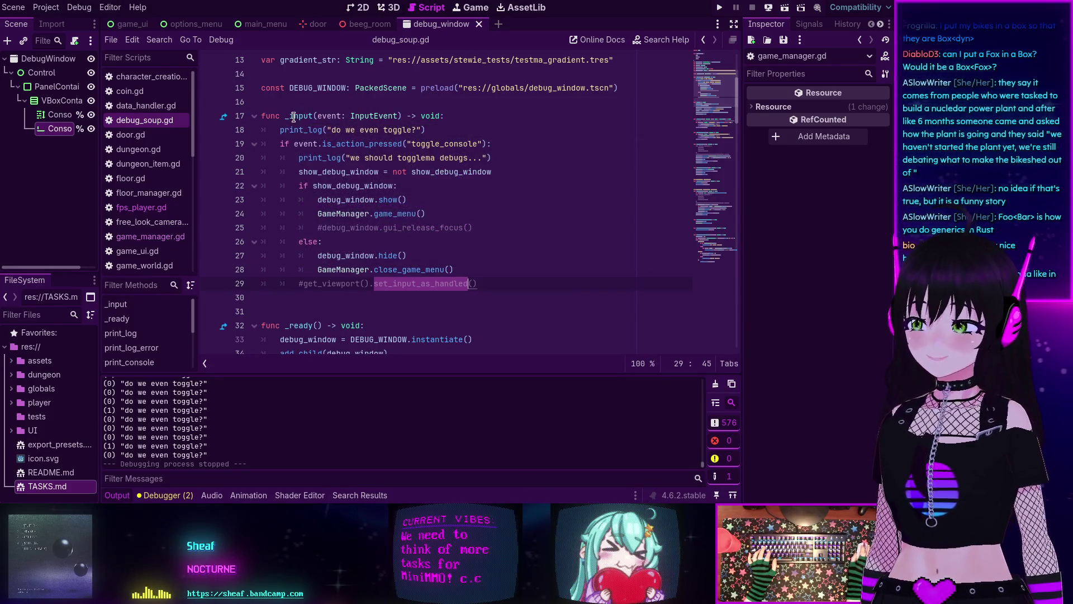
{"action": "mouse_move", "coordinate": [293, 117]}
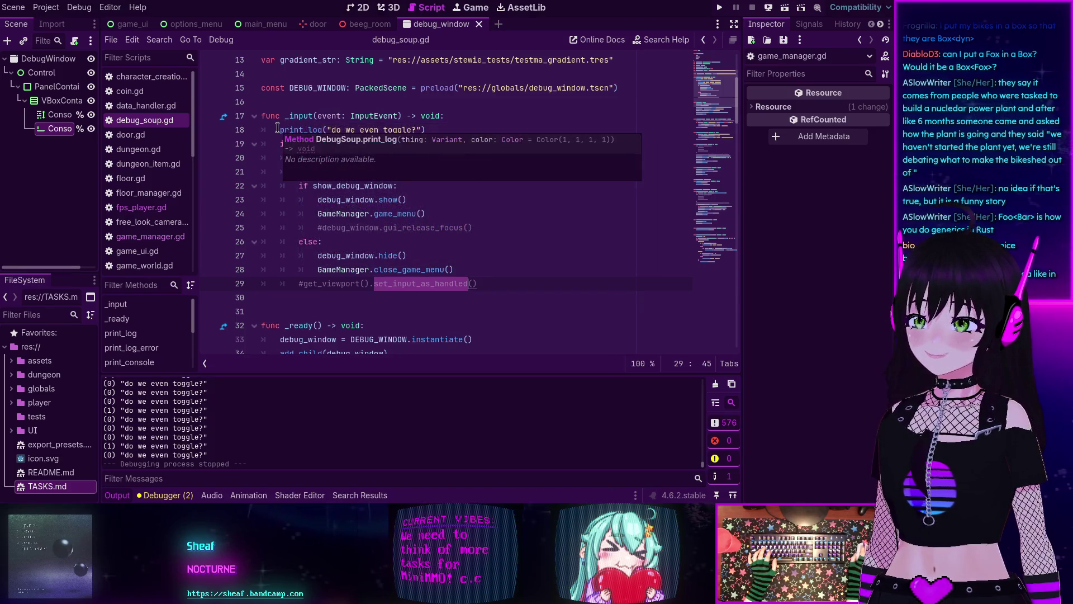
Step: Delete the print_log("do we even toggle?") line from _input, save, and run the game again
{"action": "left_click_drag", "start_coordinate": [426, 129], "coordinate": [261, 129]}
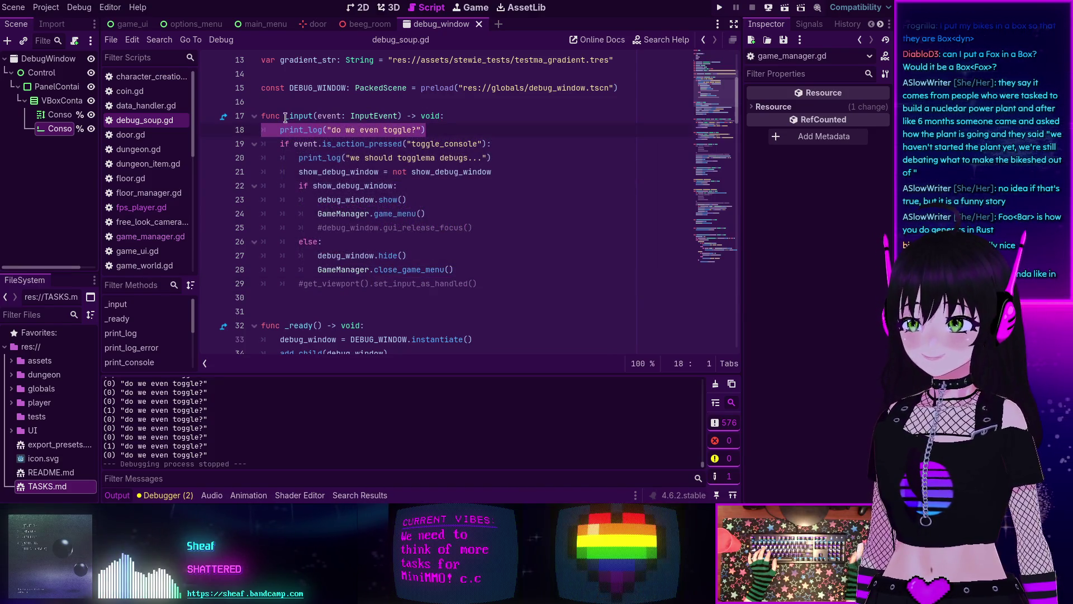
{"action": "key", "text": "BackSpace"}
{"action": "key", "text": "BackSpace"}
{"action": "key", "text": "ctrl+s"}
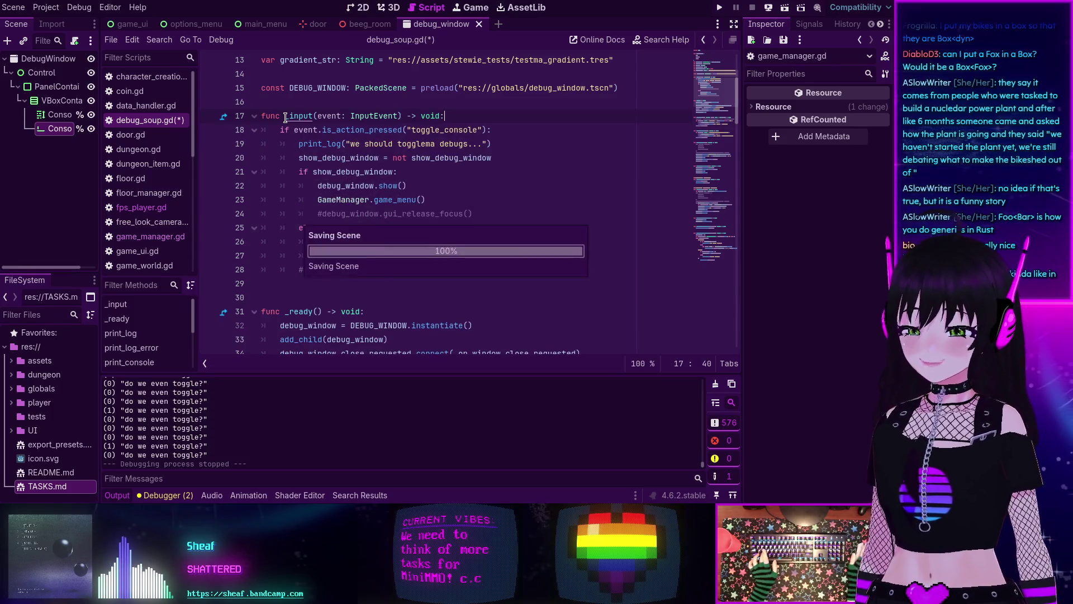
{"action": "mouse_move", "coordinate": [328, 132]}
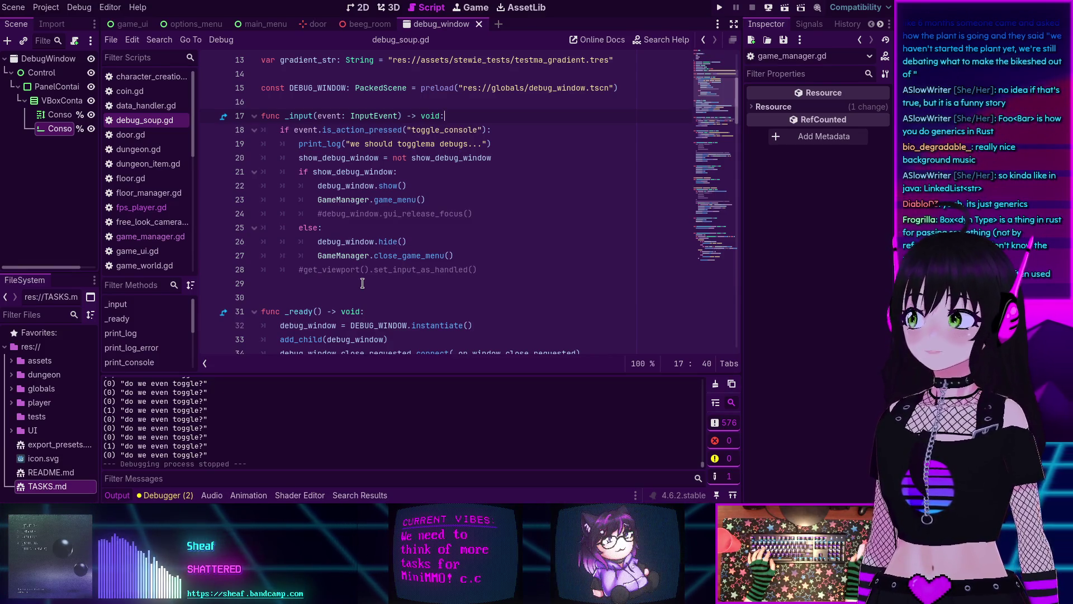
{"action": "scroll", "coordinate": [383, 269], "scroll_direction": "up", "scroll_amount": 2}
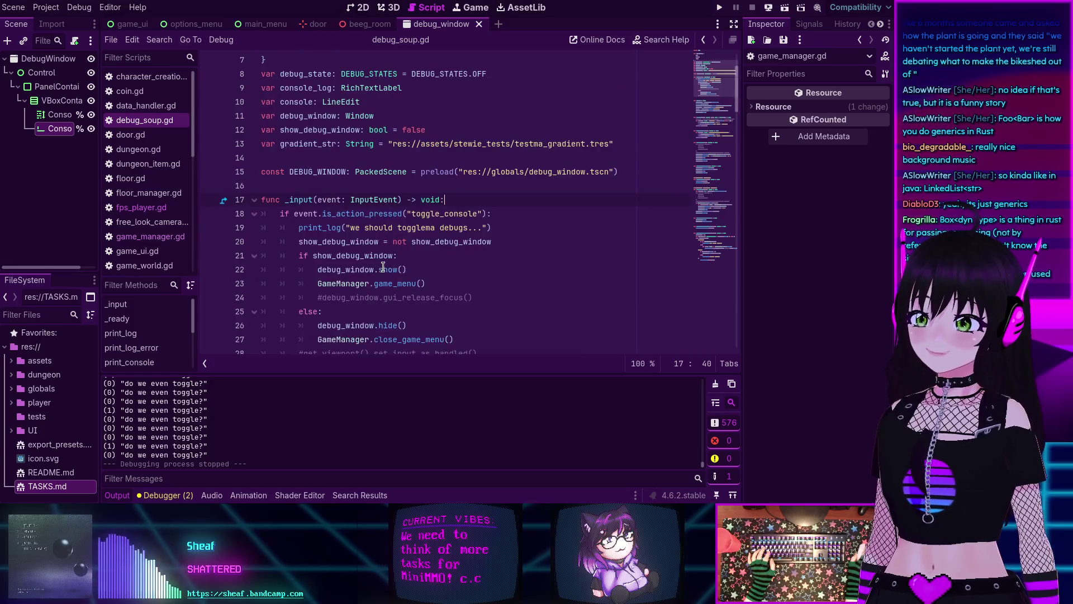
{"action": "left_click", "coordinate": [720, 7]}
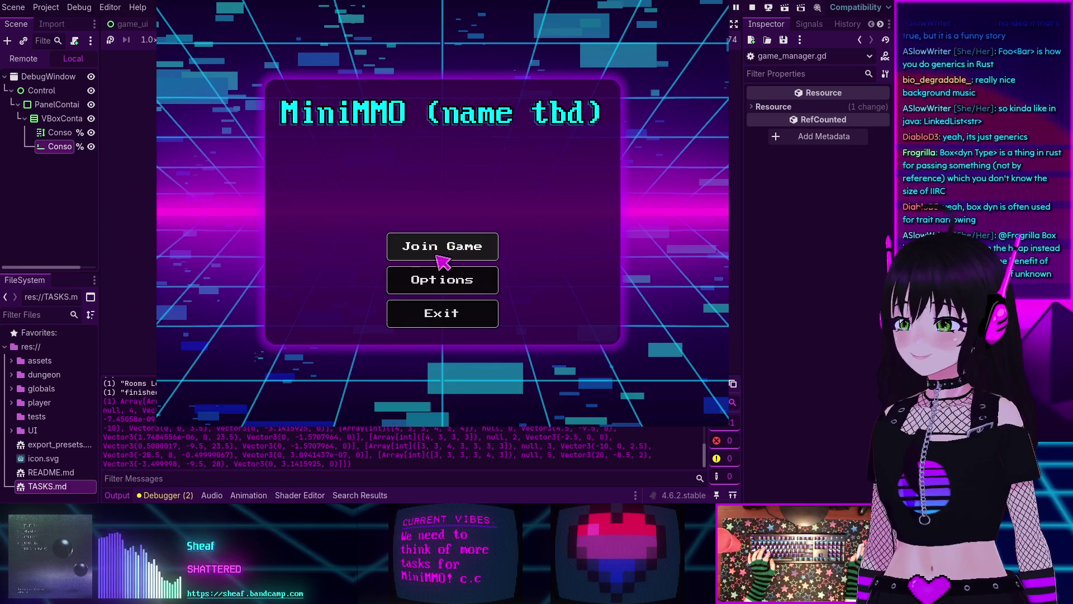
{"action": "left_click", "coordinate": [437, 257]}
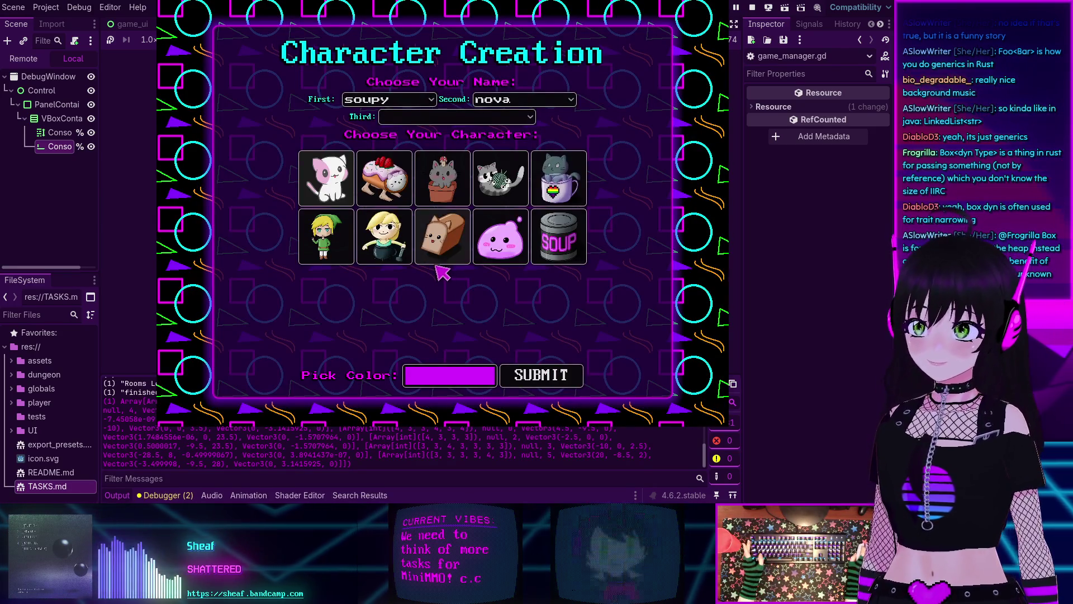
{"action": "key", "text": "grave"}
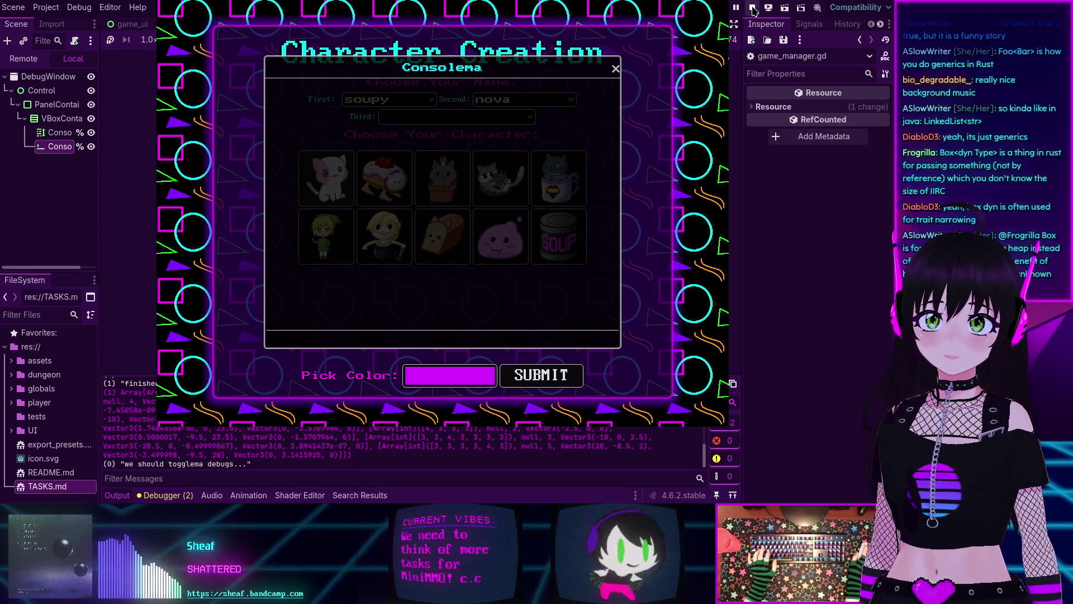
{"action": "mouse_move", "coordinate": [458, 69]}
{"action": "left_mouse_down"}
{"action": "mouse_move", "coordinate": [380, 72]}
{"action": "mouse_move", "coordinate": [452, 76]}
{"action": "left_mouse_up"}
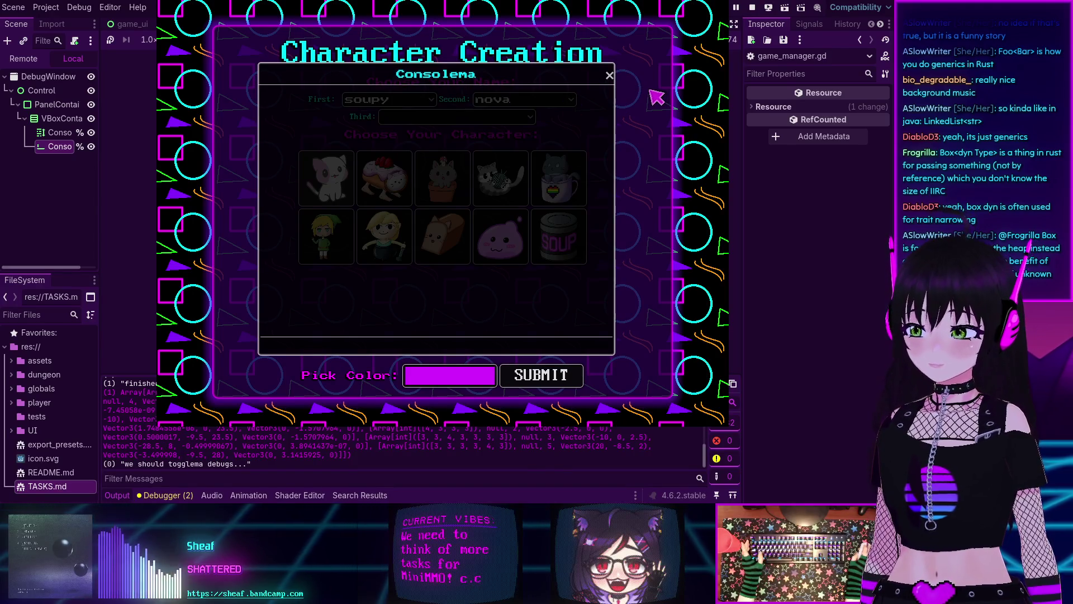
{"action": "key", "text": "grave"}
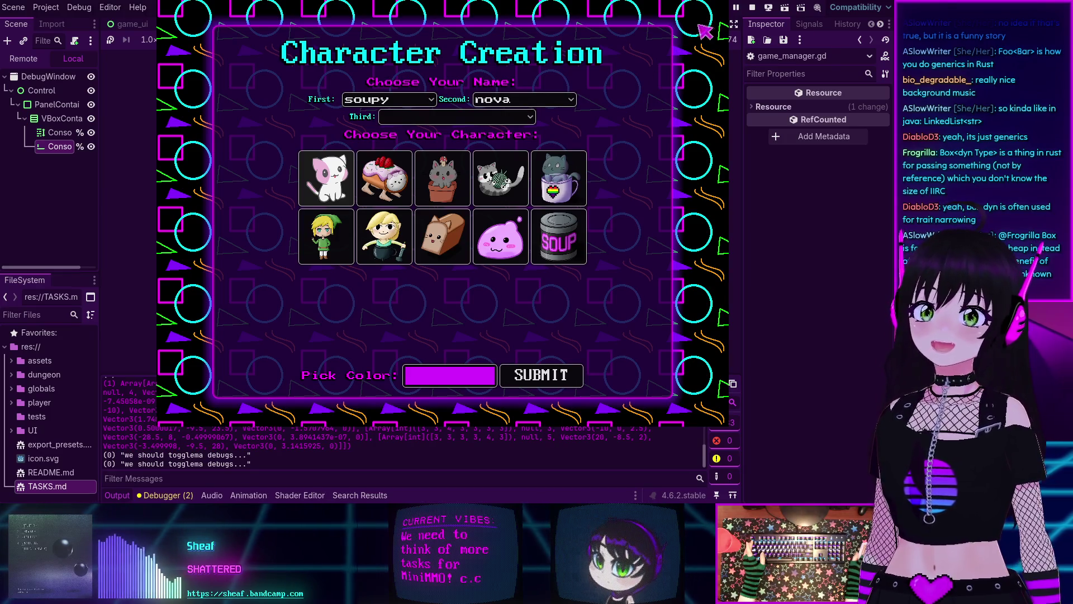
{"action": "key", "text": "F8"}
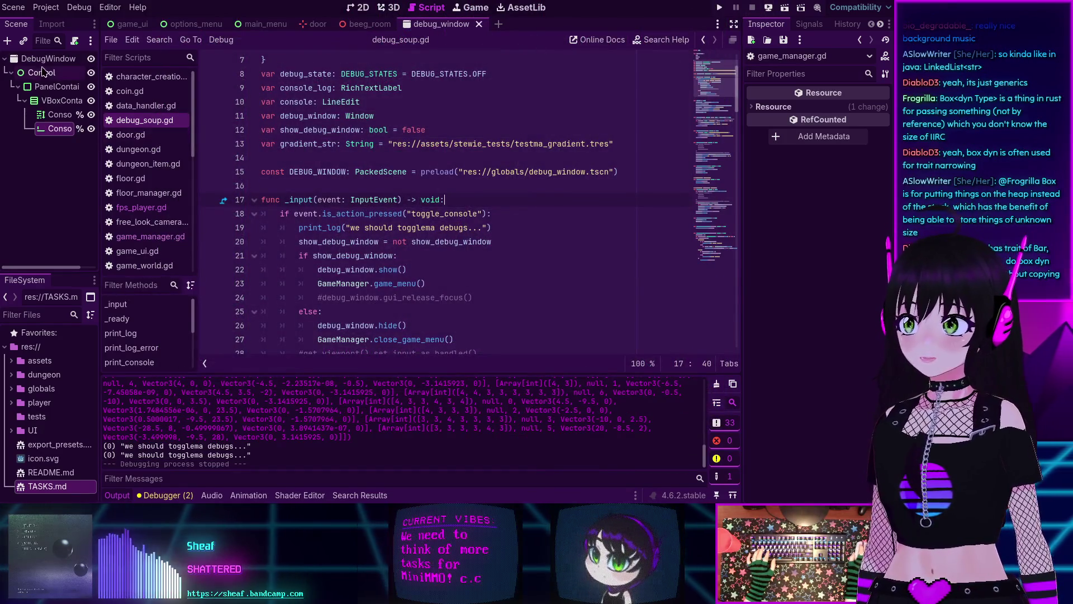
Step: Attach a new Window-based script to DebugWindow at res://globals/debug_window.gd
{"action": "left_click", "coordinate": [47, 59]}
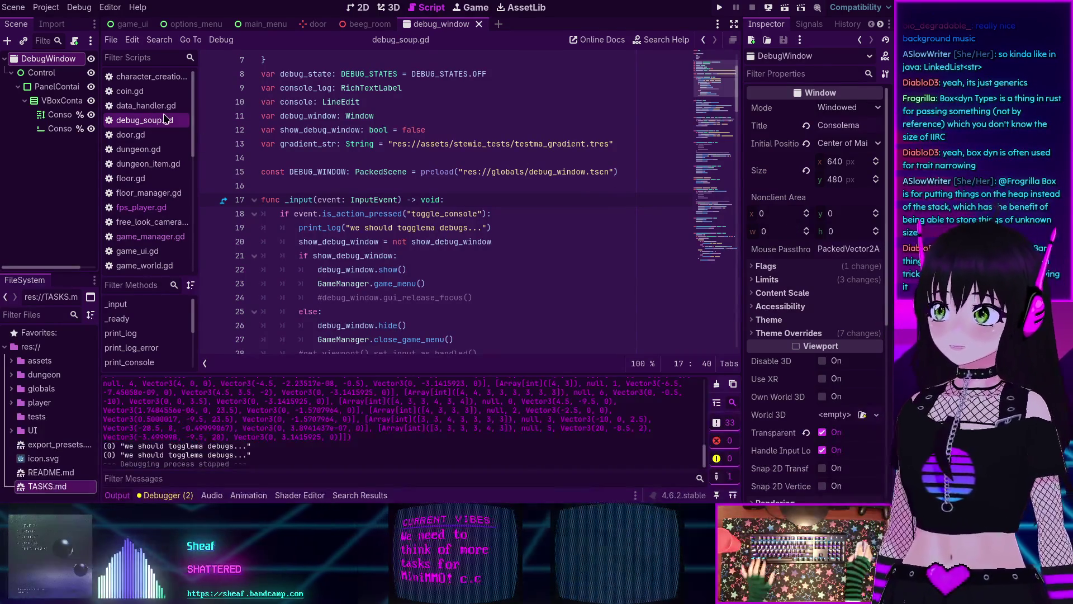
{"action": "left_click", "coordinate": [75, 40]}
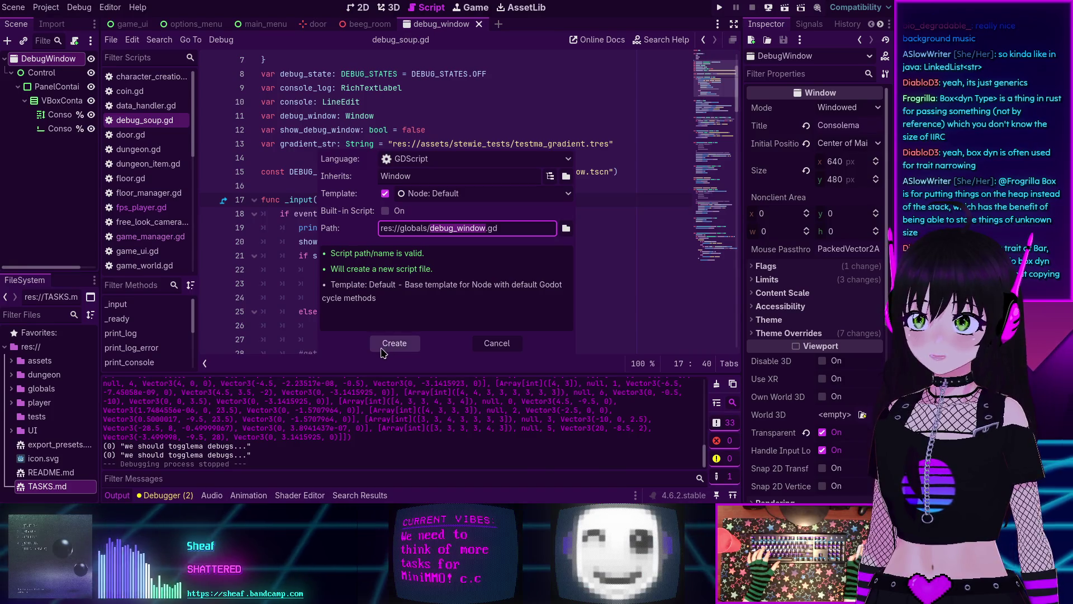
{"action": "left_click", "coordinate": [395, 343]}
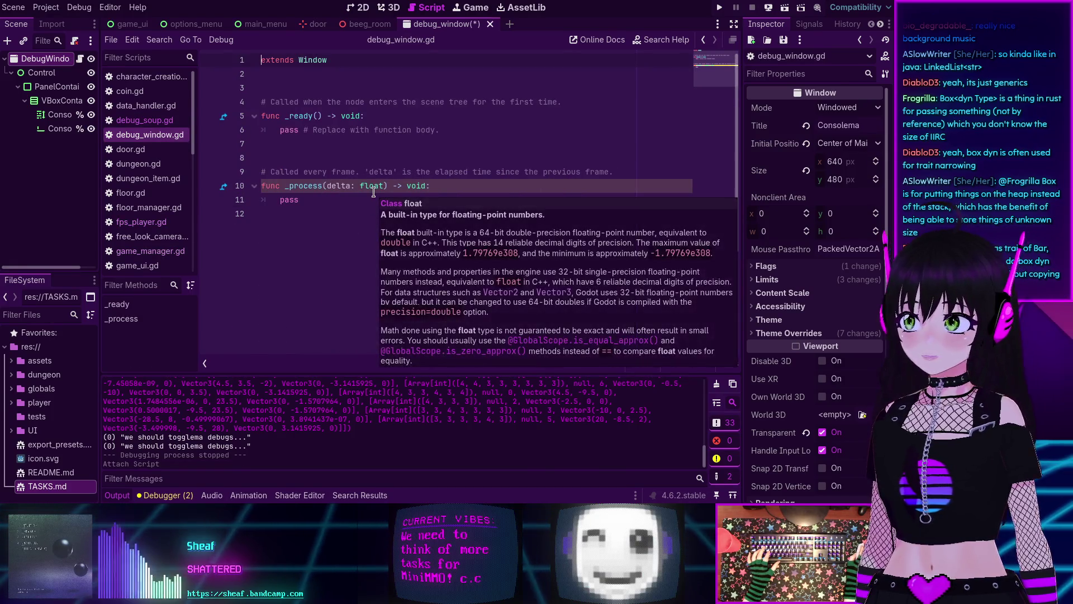
{"action": "mouse_move", "coordinate": [304, 186]}
{"action": "left_click", "coordinate": [146, 121]}
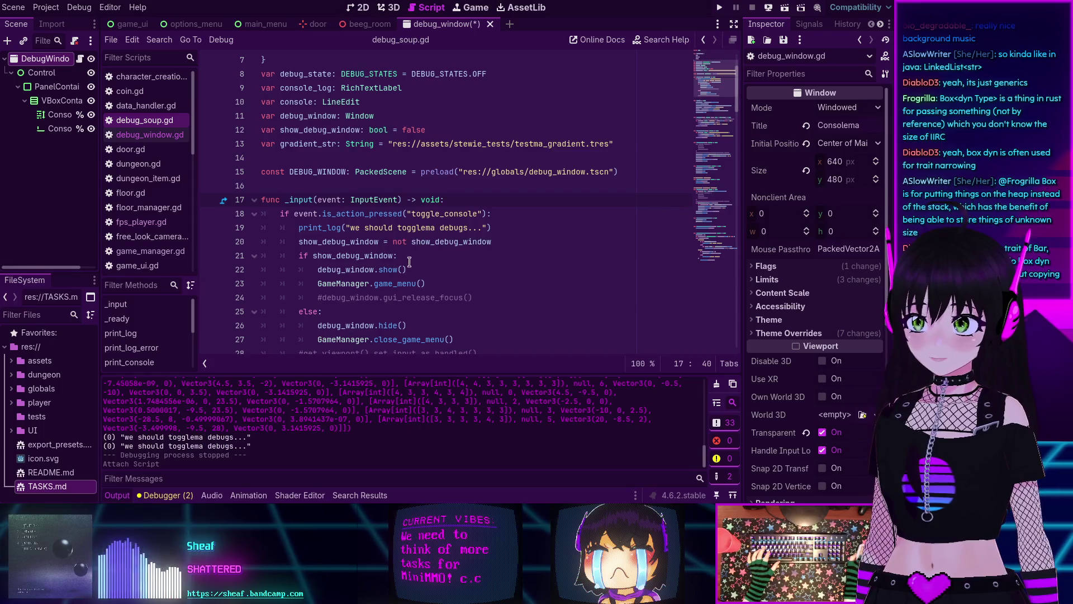
{"action": "mouse_move", "coordinate": [386, 256]}
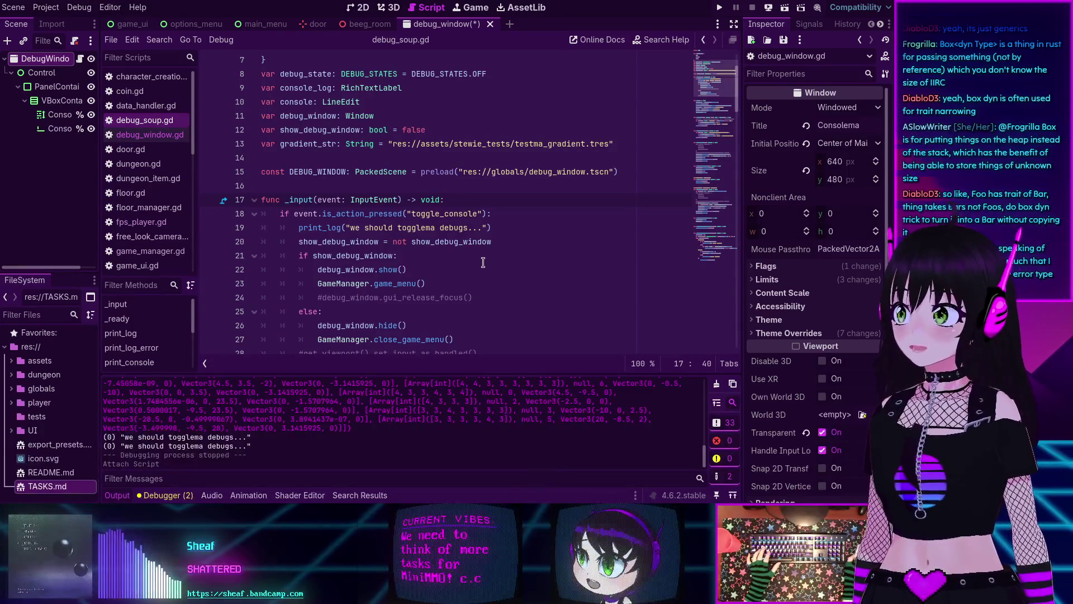
{"action": "left_click", "coordinate": [512, 257]}
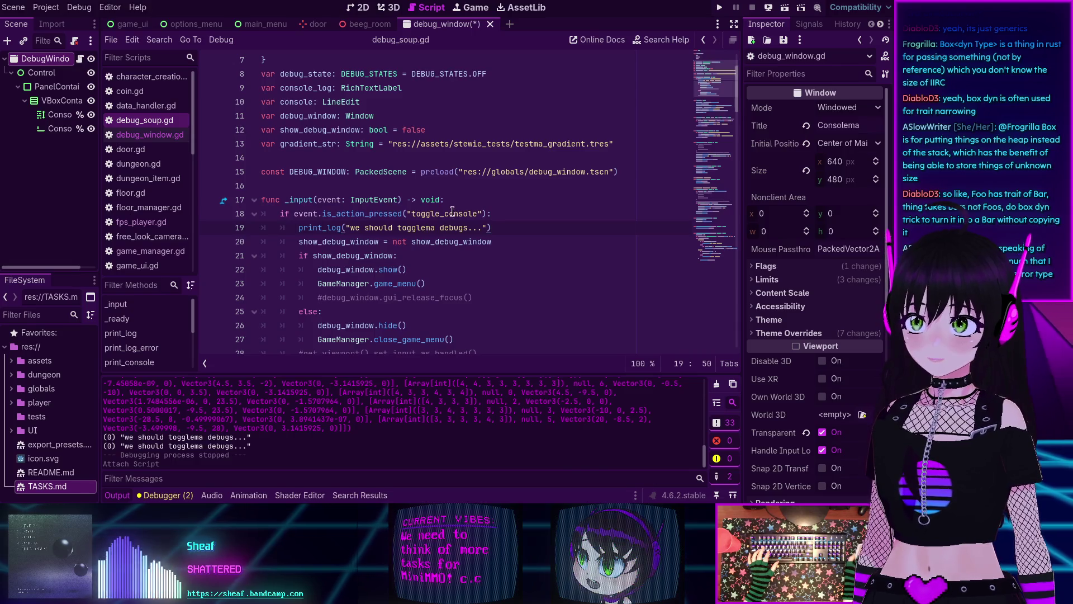
{"action": "left_click_drag", "start_coordinate": [280, 214], "coordinate": [519, 219]}
{"action": "key", "text": "ctrl+c"}
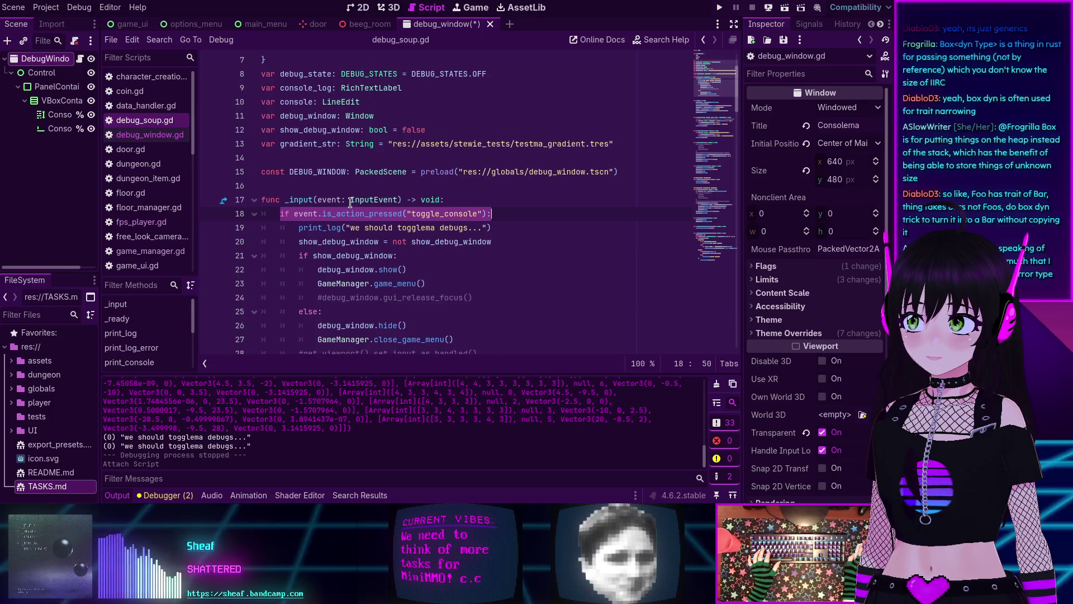
Step: Replace debug_window.gd's template _ready and _process functions with the pasted toggle_console check
{"action": "left_click", "coordinate": [149, 135]}
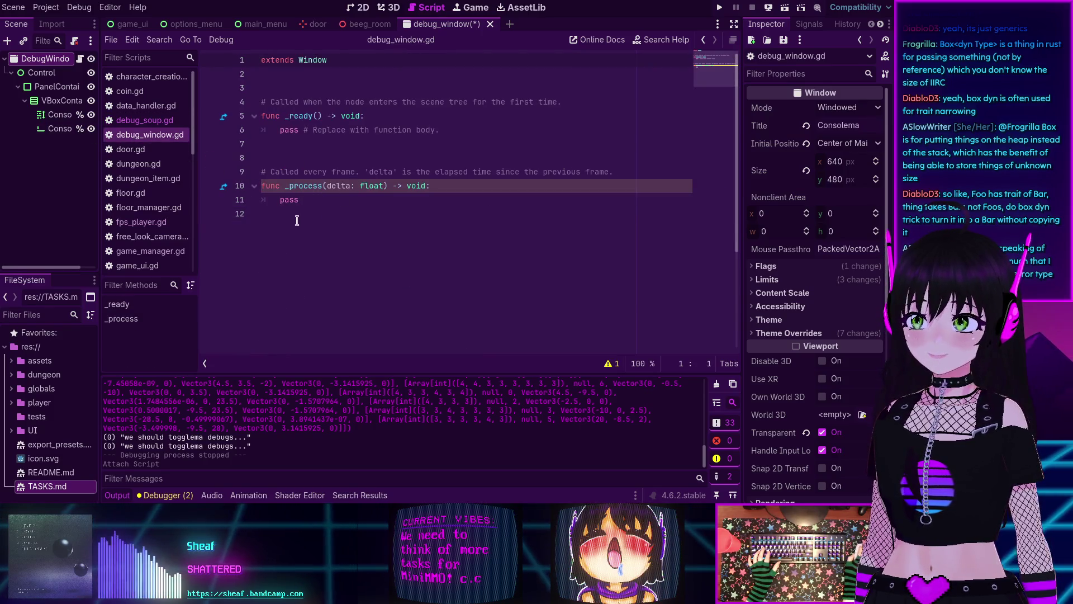
{"action": "left_click_drag", "start_coordinate": [302, 258], "coordinate": [281, 84]}
{"action": "key", "text": "BackSpace"}
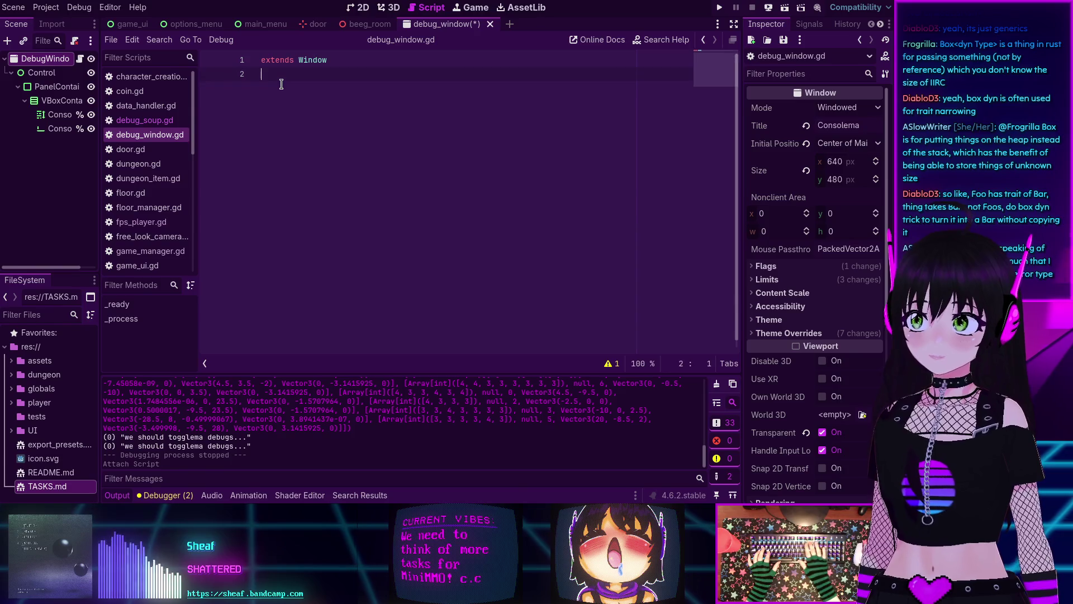
{"action": "key", "text": "ctrl+v"}
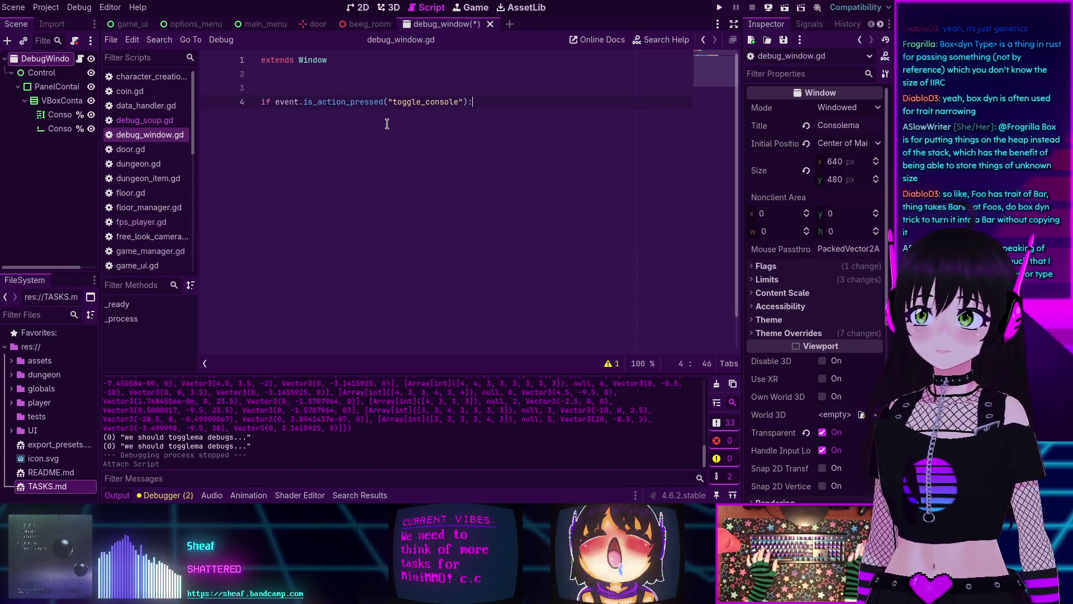
{"action": "key", "text": "shift+Home"}
{"action": "key", "text": "BackSpace"}
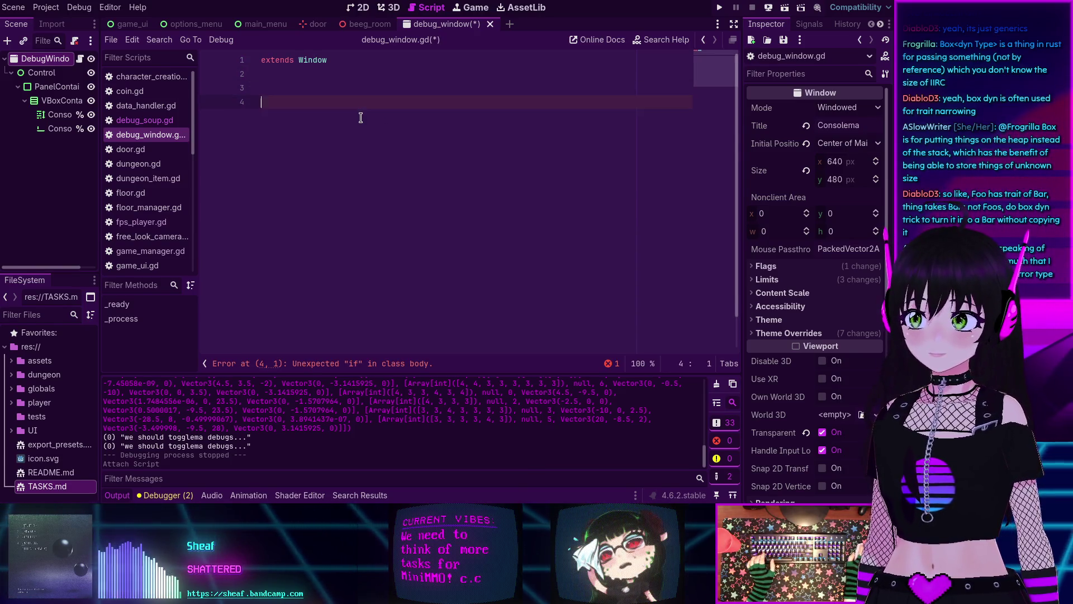
Step: Select debug_soup.gd's _input header through its print_log line, then return to debug_window.gd
{"action": "left_click", "coordinate": [144, 120]}
{"action": "left_click", "coordinate": [510, 214]}
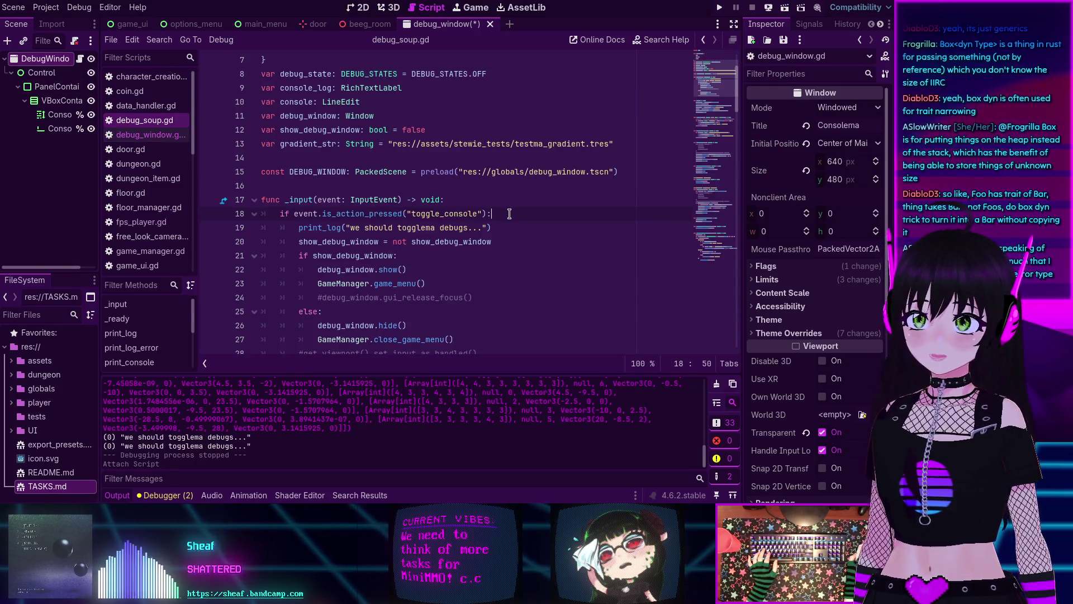
{"action": "left_click_drag", "start_coordinate": [498, 227], "coordinate": [240, 199]}
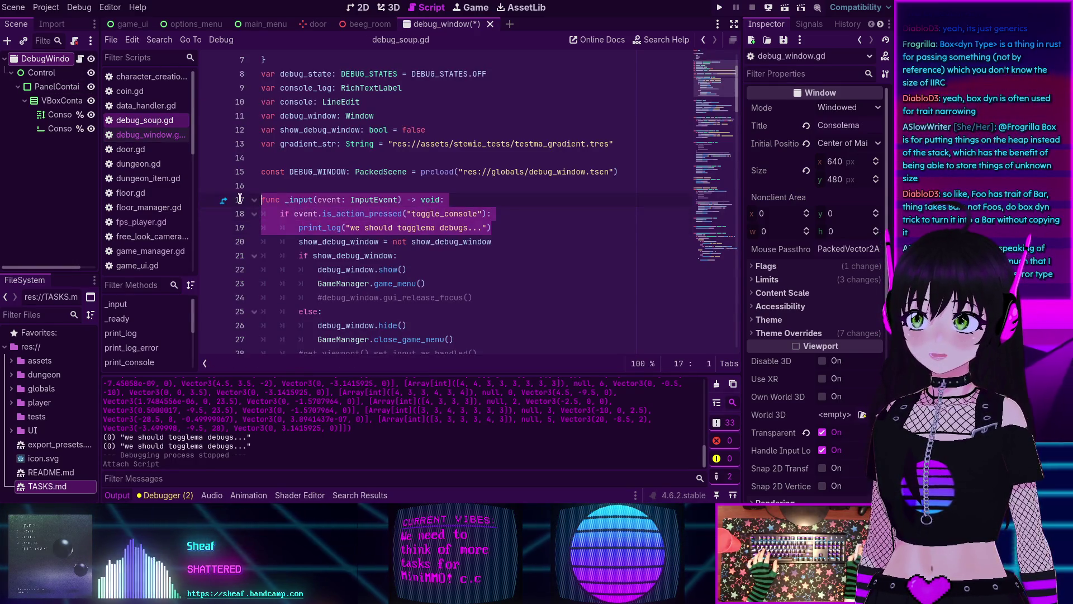
{"action": "left_click", "coordinate": [145, 105]}
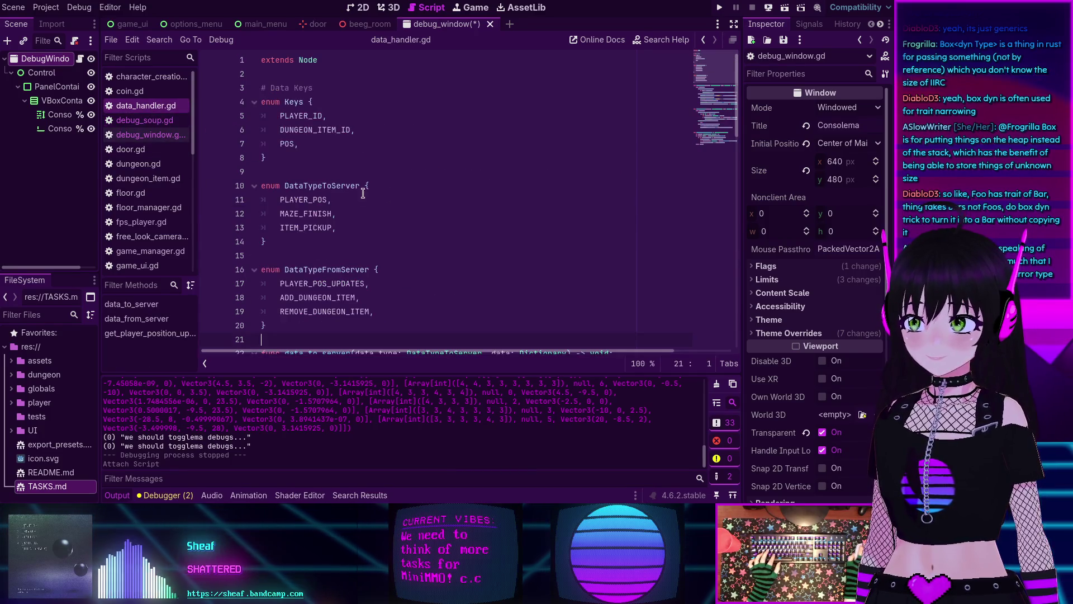
{"action": "left_click", "coordinate": [150, 135]}
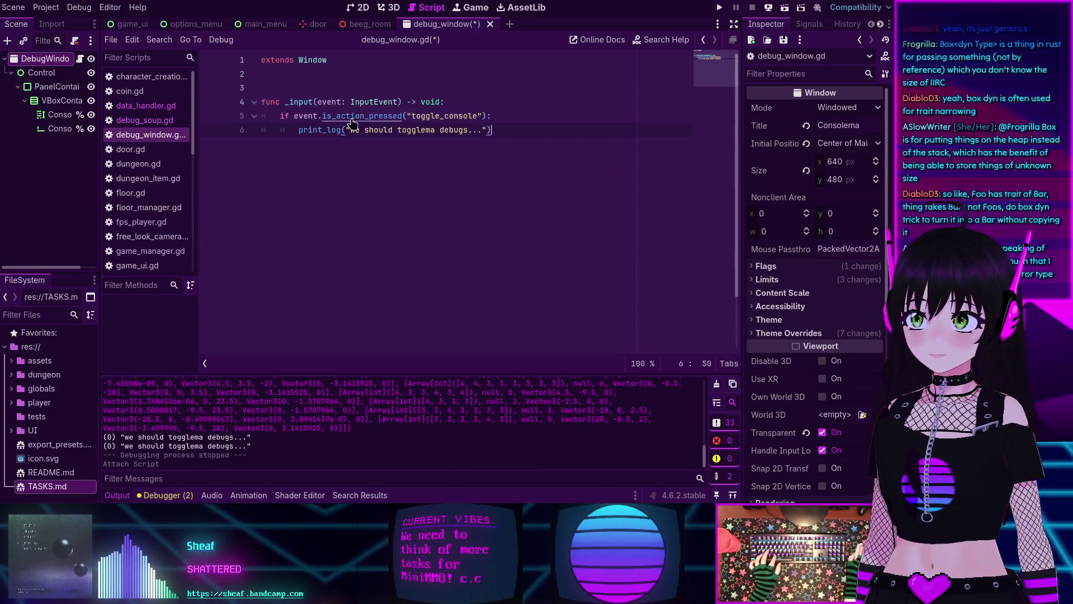
Step: Change the log to DebugSoup.print_log("we are in debug window"), save, and run the project
{"action": "left_click_drag", "start_coordinate": [482, 130], "coordinate": [352, 130]}
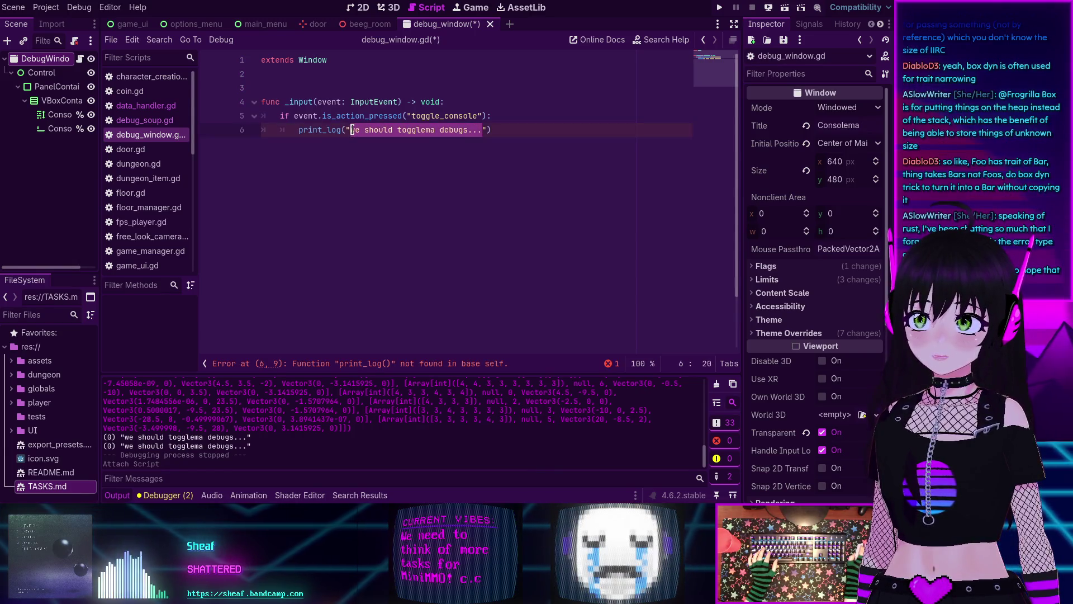
{"action": "type", "text": "t_log(\"we are in debug window"}
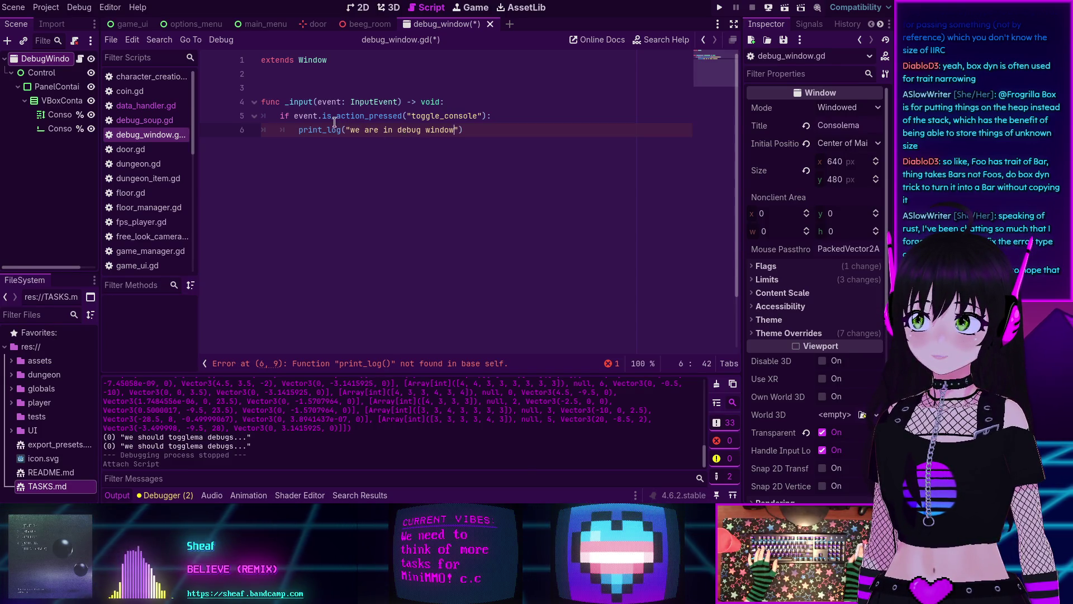
{"action": "left_click", "coordinate": [300, 129]}
{"action": "type", "text": "Debug"}
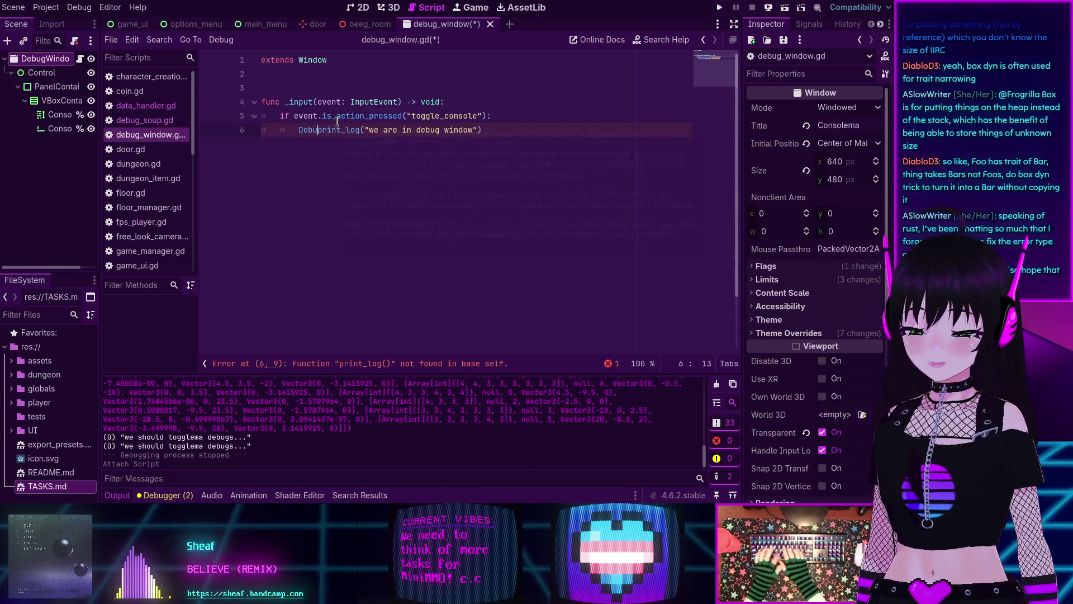
{"action": "key", "text": "Return"}
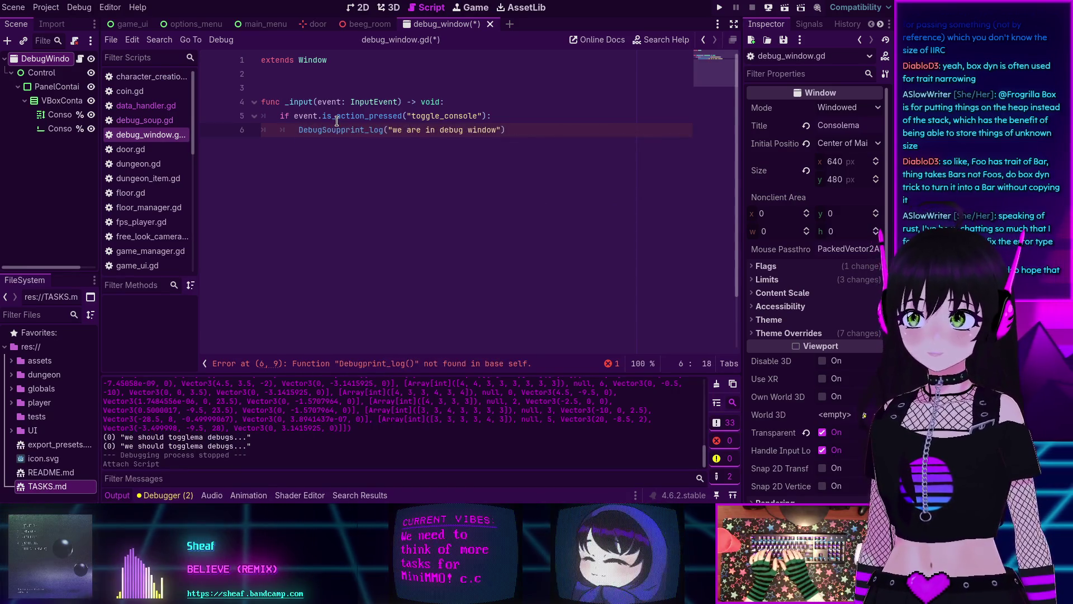
{"action": "type", "text": "."}
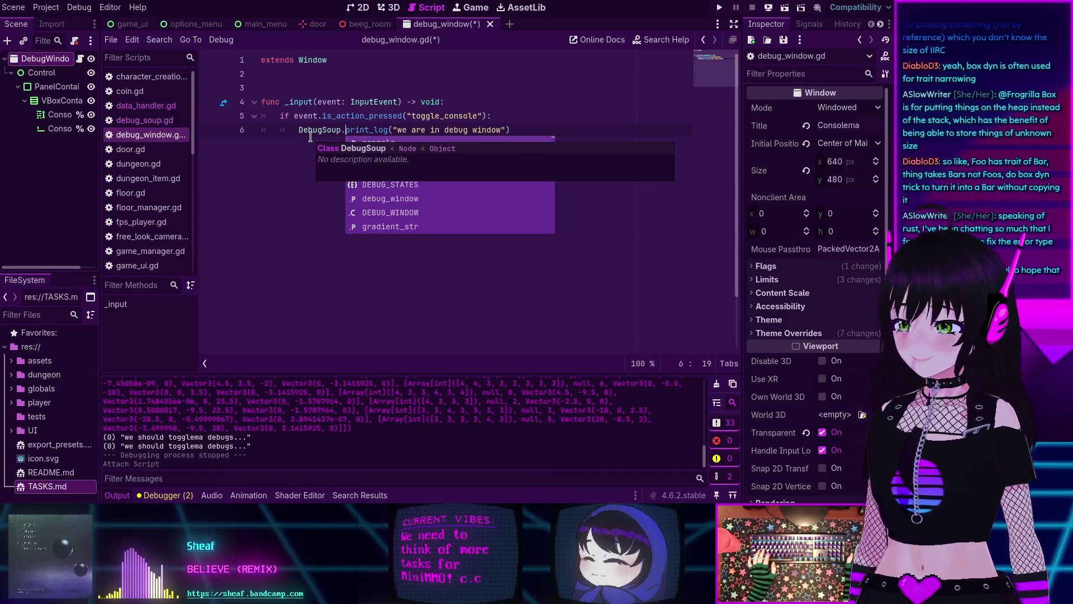
{"action": "left_click", "coordinate": [556, 118]}
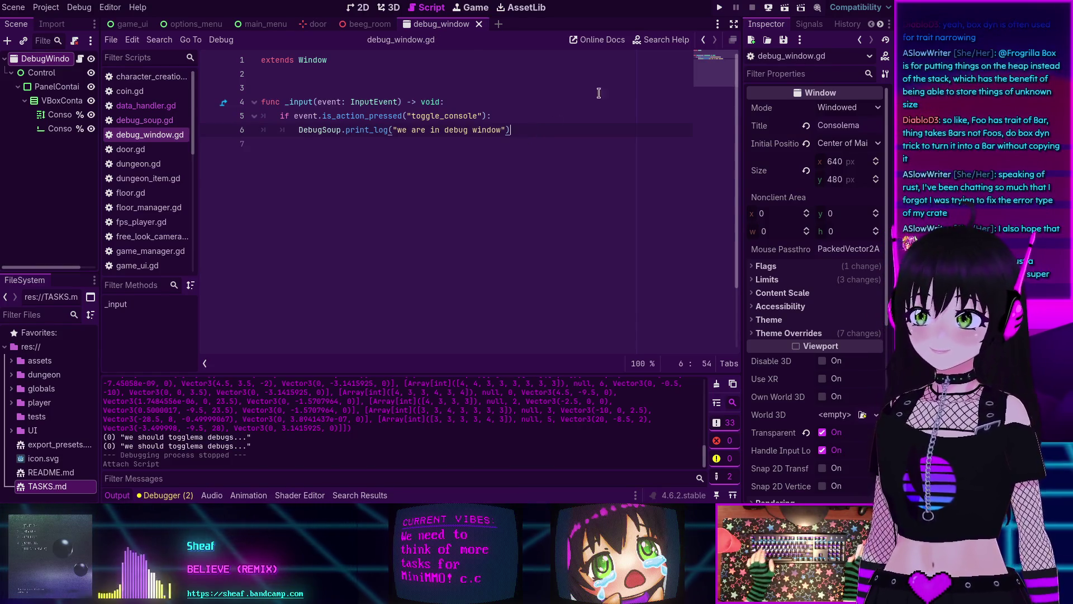
{"action": "key", "text": "ctrl+s"}
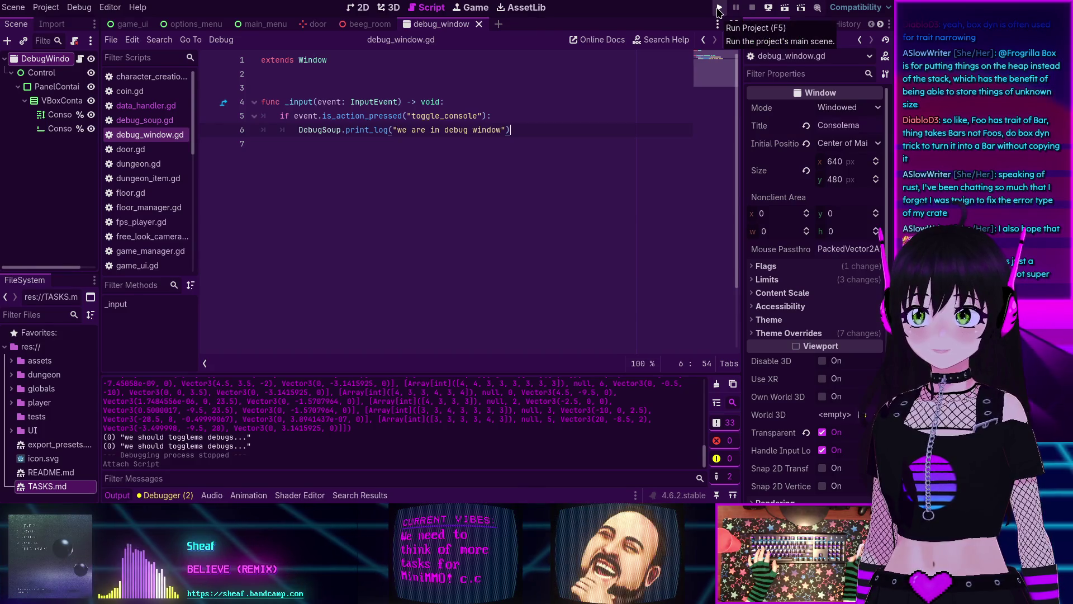
{"action": "left_click", "coordinate": [720, 7]}
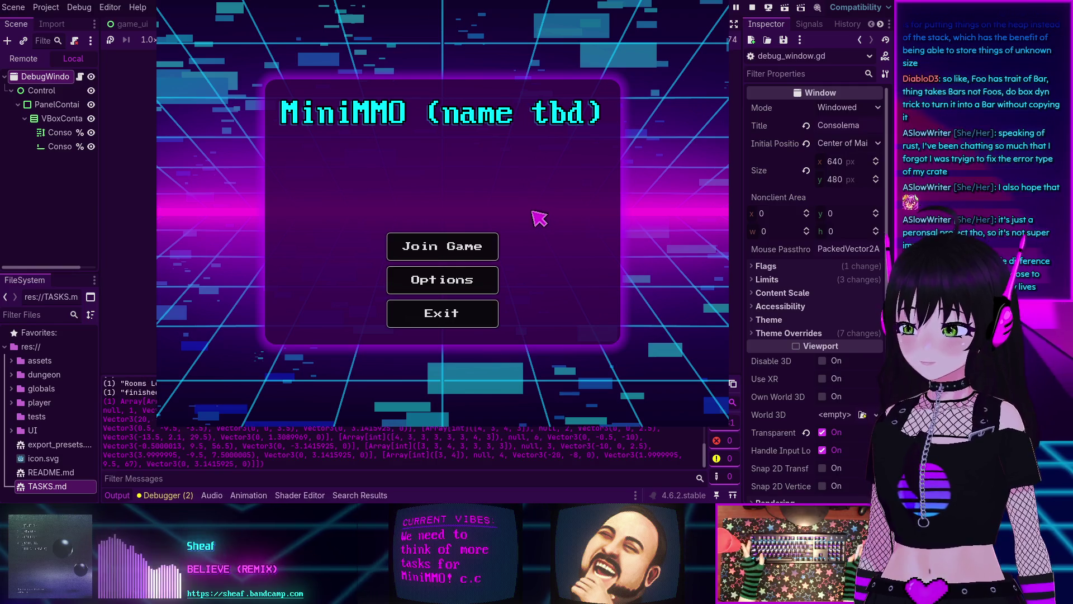
Step: Toggle the in-game console with the grave key, then stop the game with F8
{"action": "key", "text": "grave"}
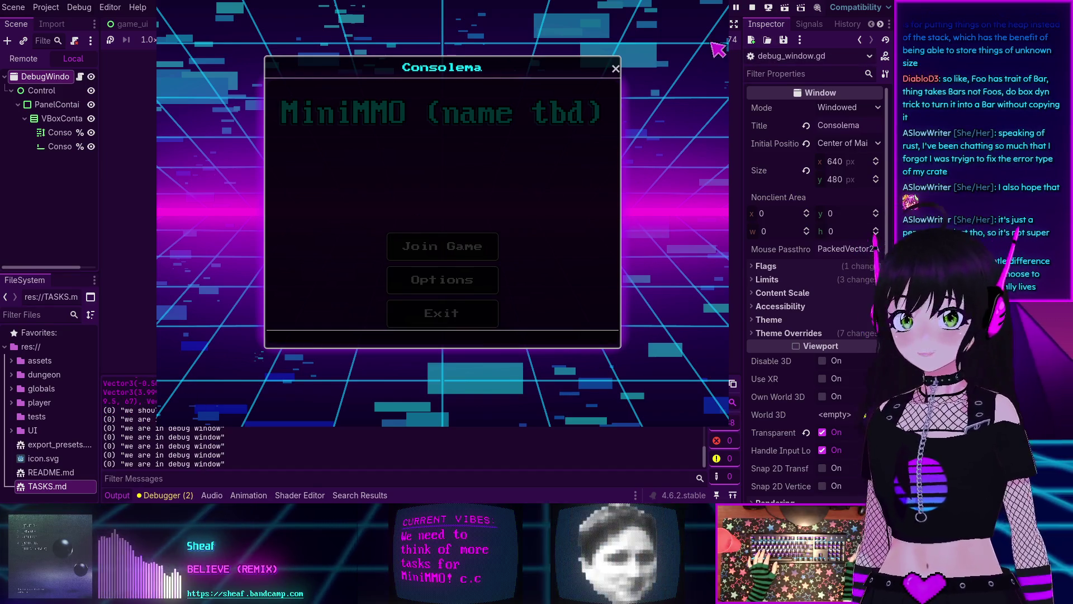
{"action": "key", "text": "F8"}
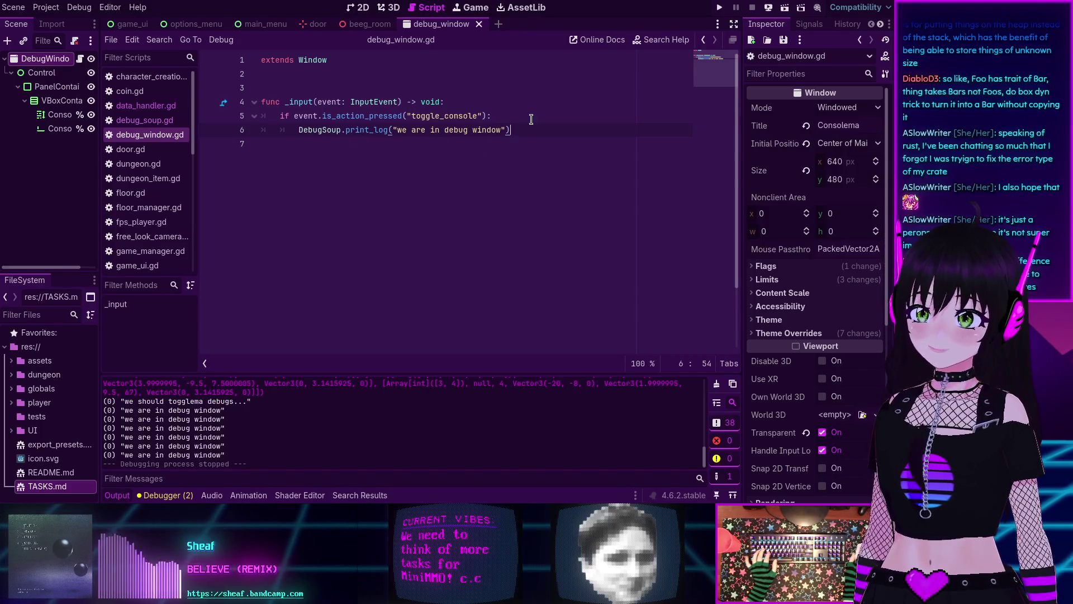
Step: Add a new line after print_log and open the Window class reference
{"action": "key", "text": "Return"}
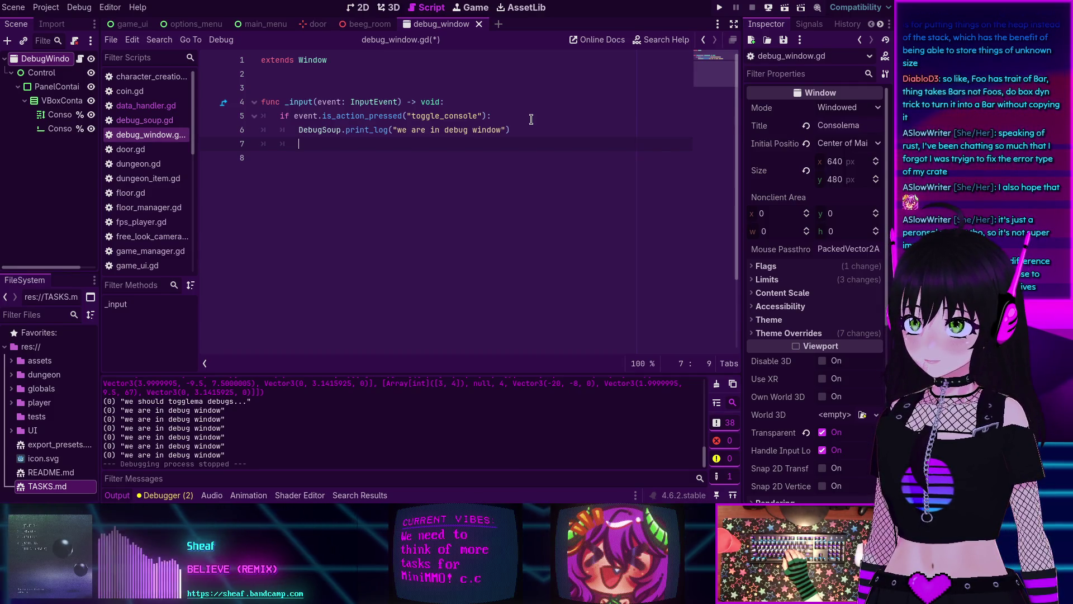
{"action": "left_click", "coordinate": [313, 59], "text": "ctrl"}
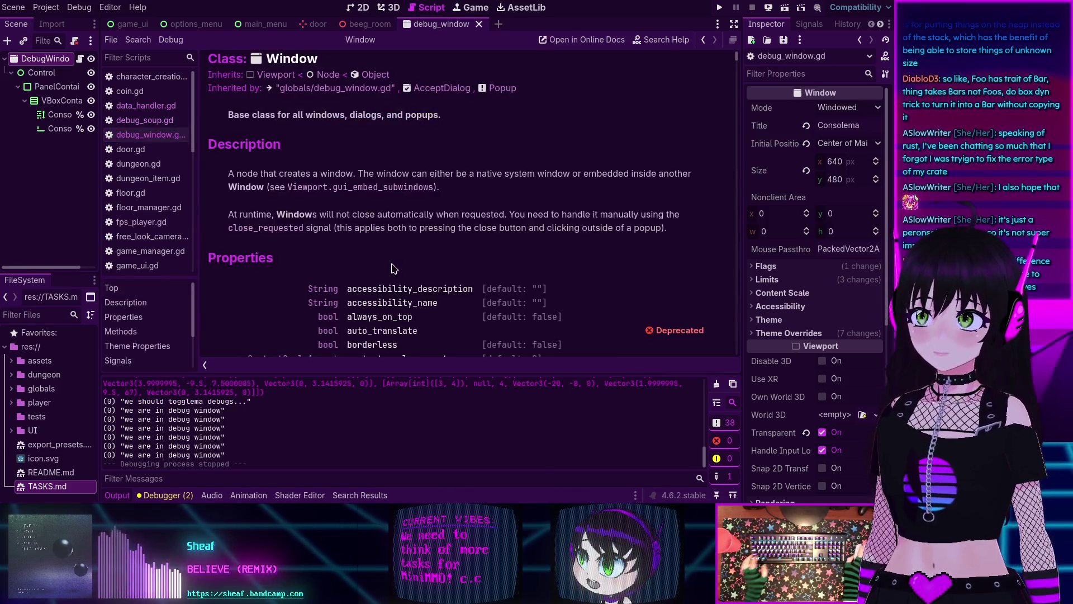
Step: Read the Window reference's Mode enum, Description and Properties, then return to debug_window.gd
{"action": "scroll", "coordinate": [394, 269], "scroll_direction": "down", "scroll_amount": 3}
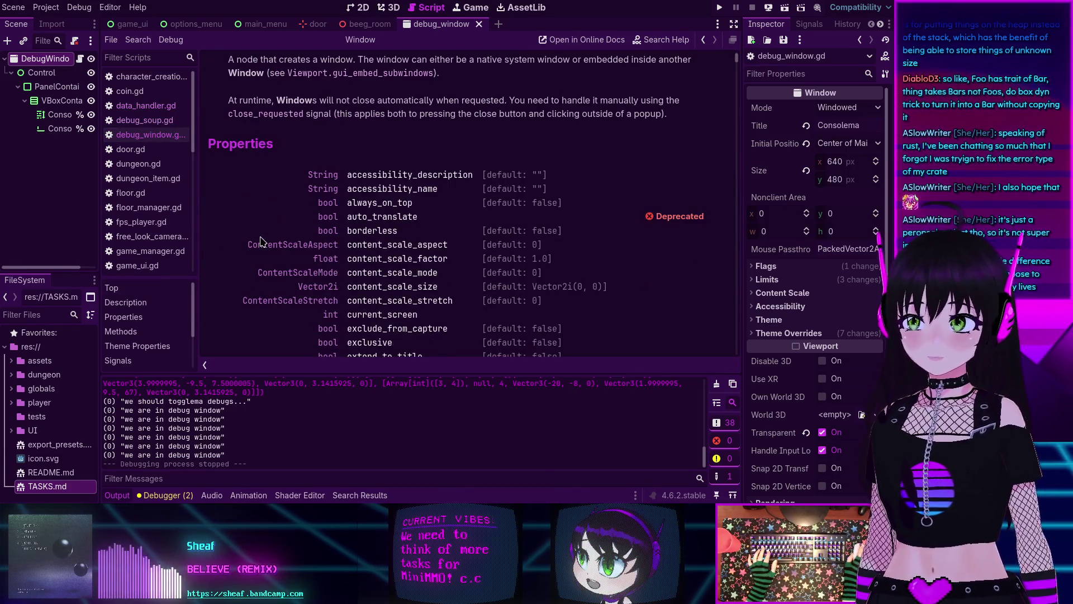
{"action": "scroll", "coordinate": [260, 240], "scroll_direction": "down", "scroll_amount": 2}
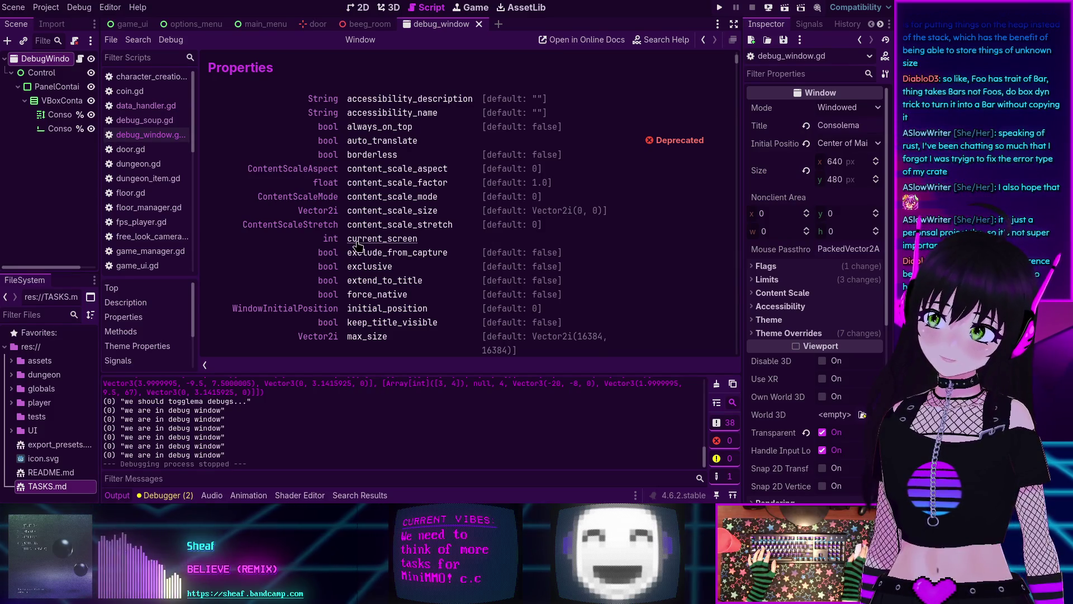
{"action": "scroll", "coordinate": [358, 244], "scroll_direction": "down", "scroll_amount": 5}
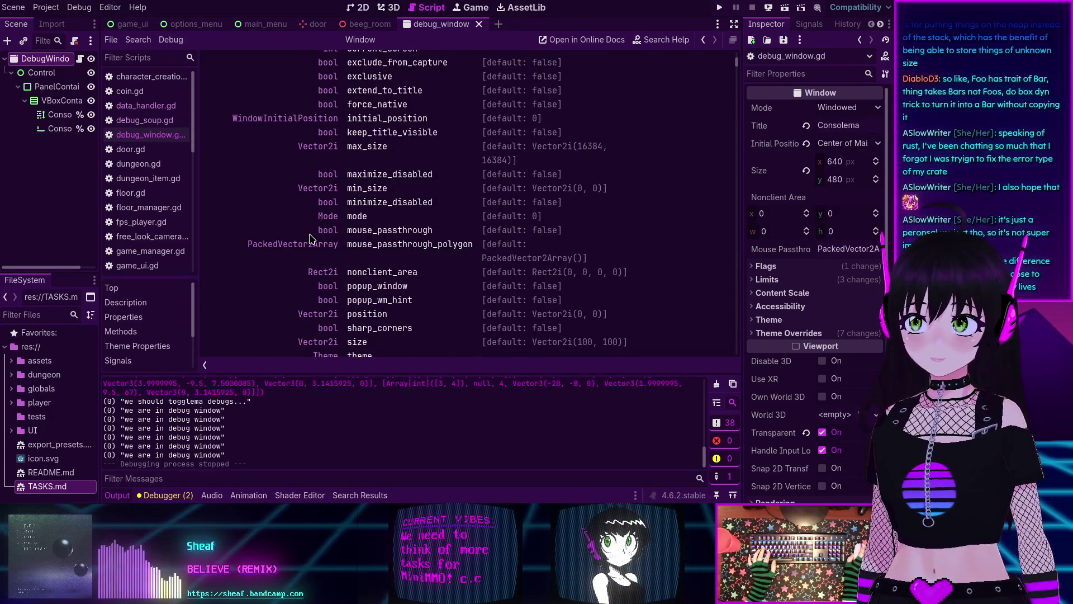
{"action": "left_click", "coordinate": [337, 217]}
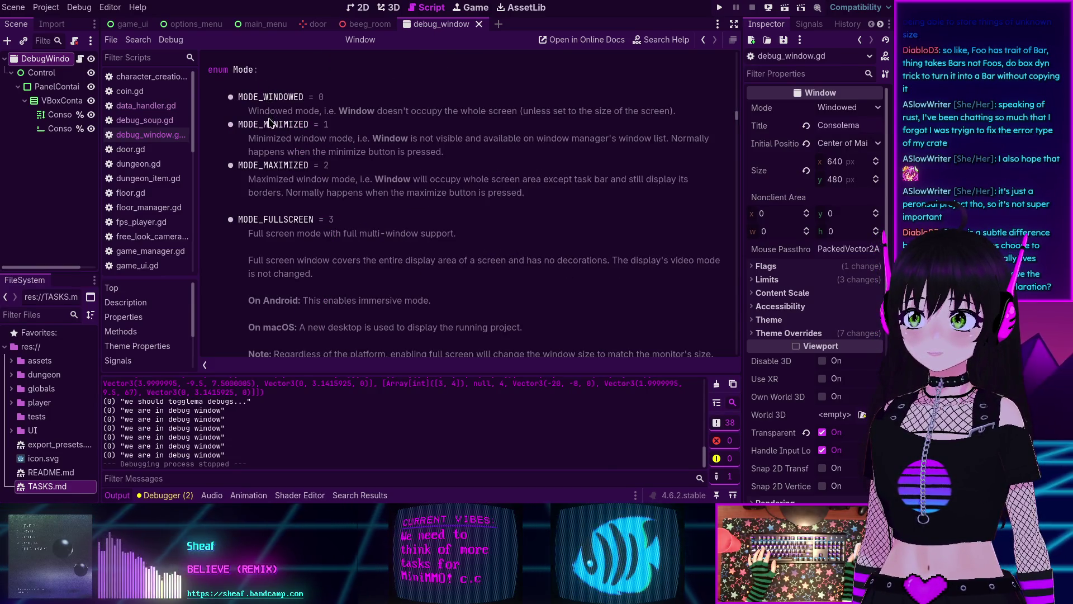
{"action": "scroll", "coordinate": [278, 240], "scroll_direction": "down", "scroll_amount": 3}
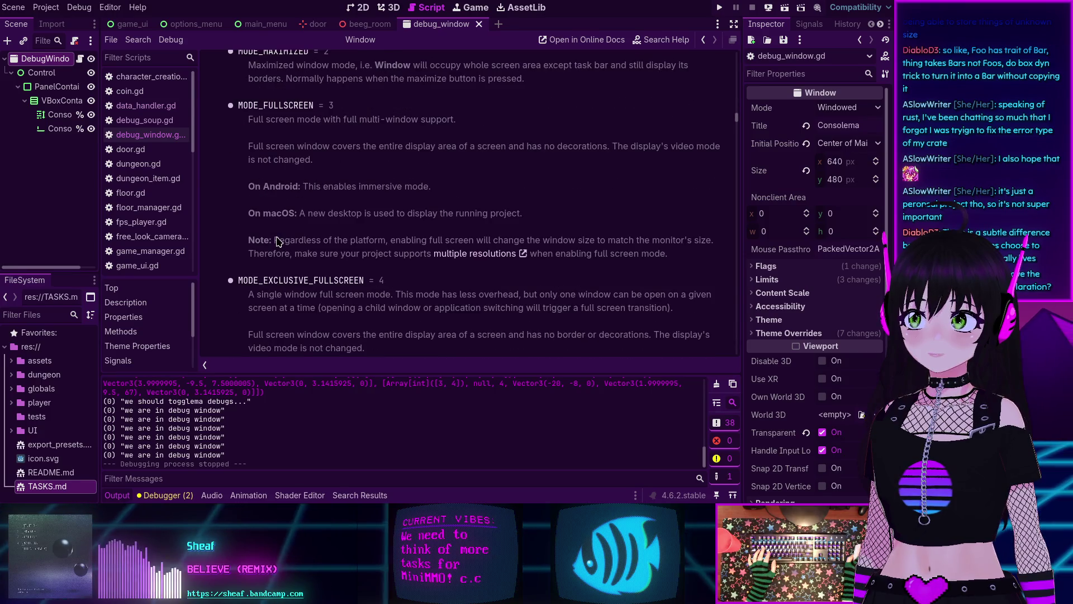
{"action": "left_click", "coordinate": [126, 302]}
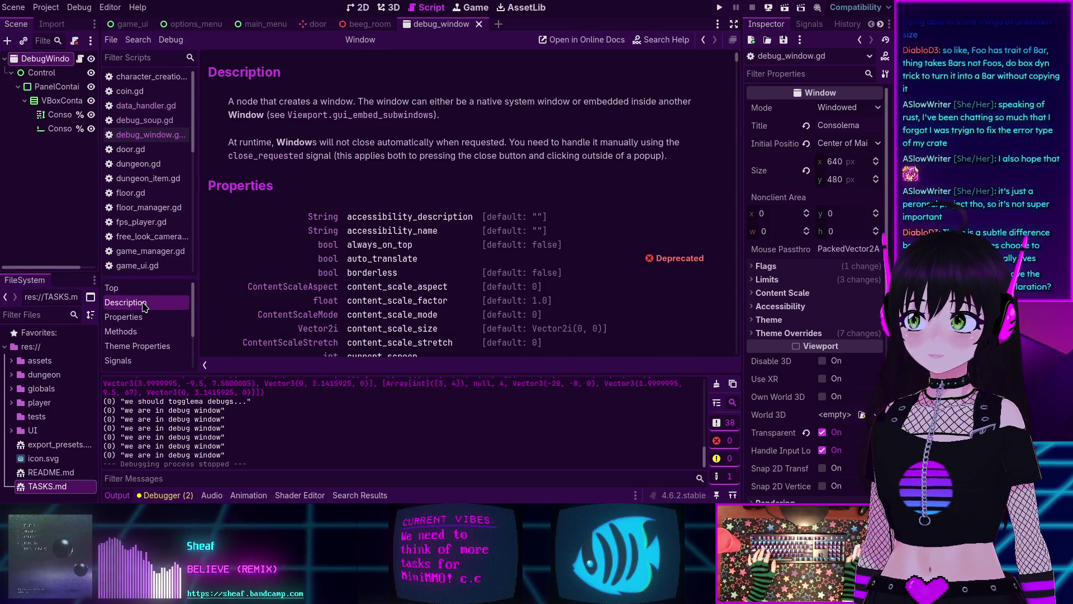
{"action": "left_click", "coordinate": [124, 317]}
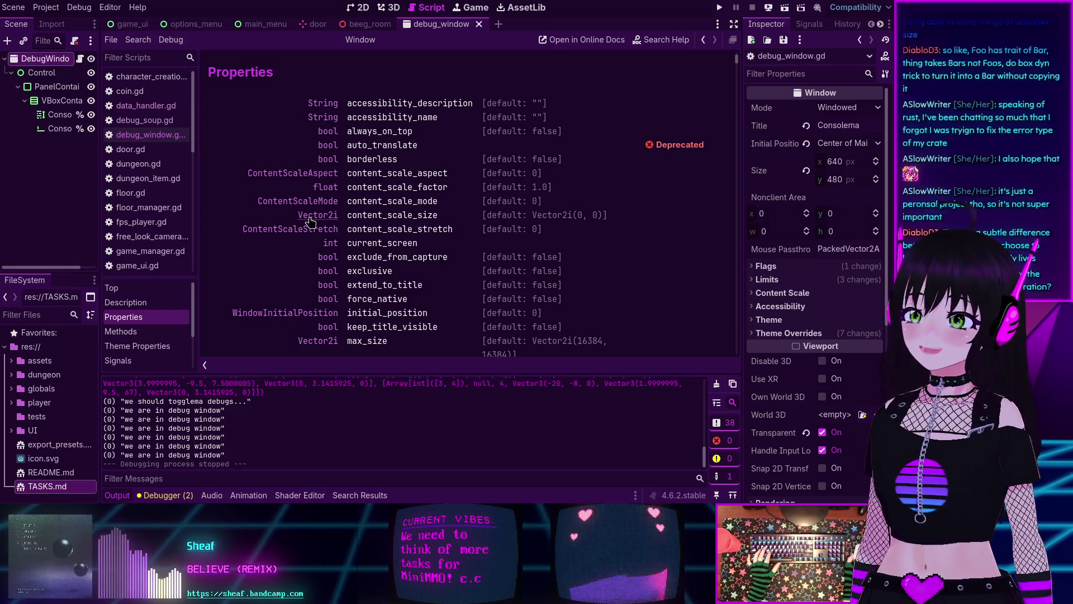
{"action": "left_click", "coordinate": [703, 40]}
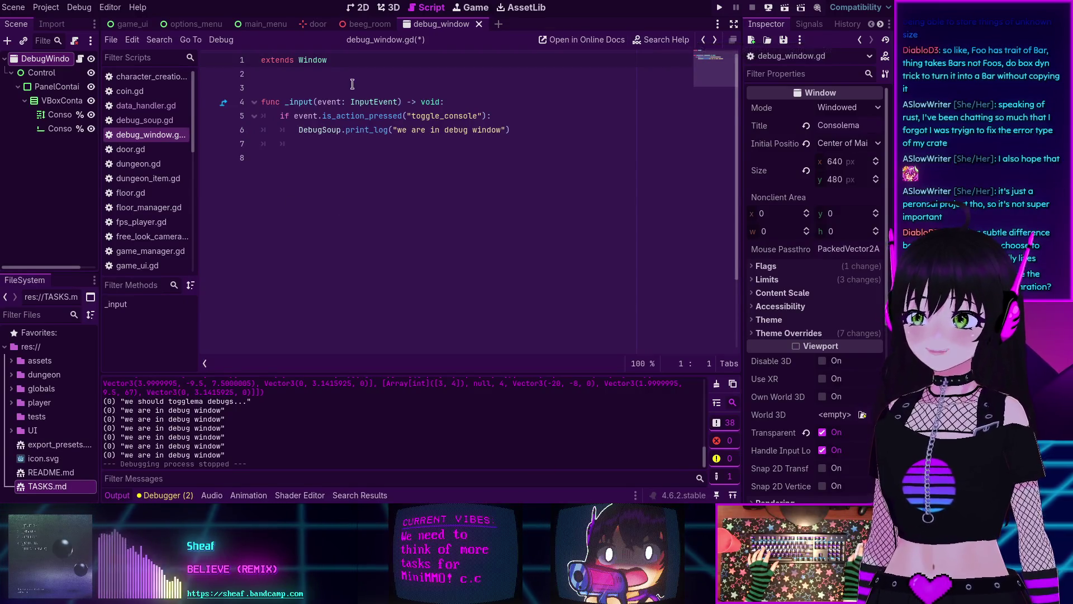
Step: Select the event parameter in debug_window.gd's _input, then switch to debug_soup.gd
{"action": "left_click", "coordinate": [327, 103]}
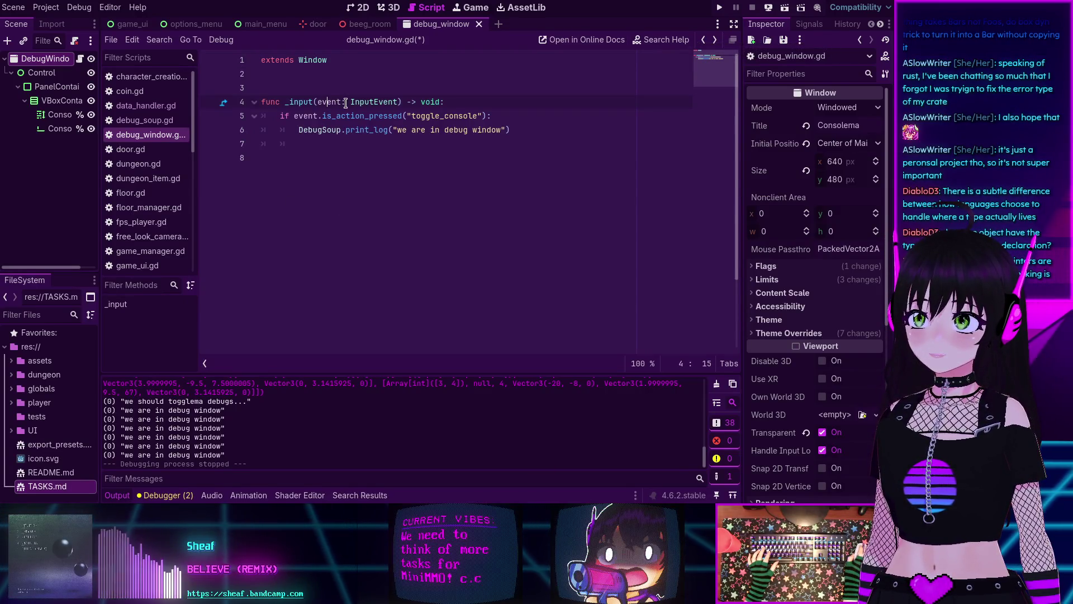
{"action": "double_click", "coordinate": [333, 102]}
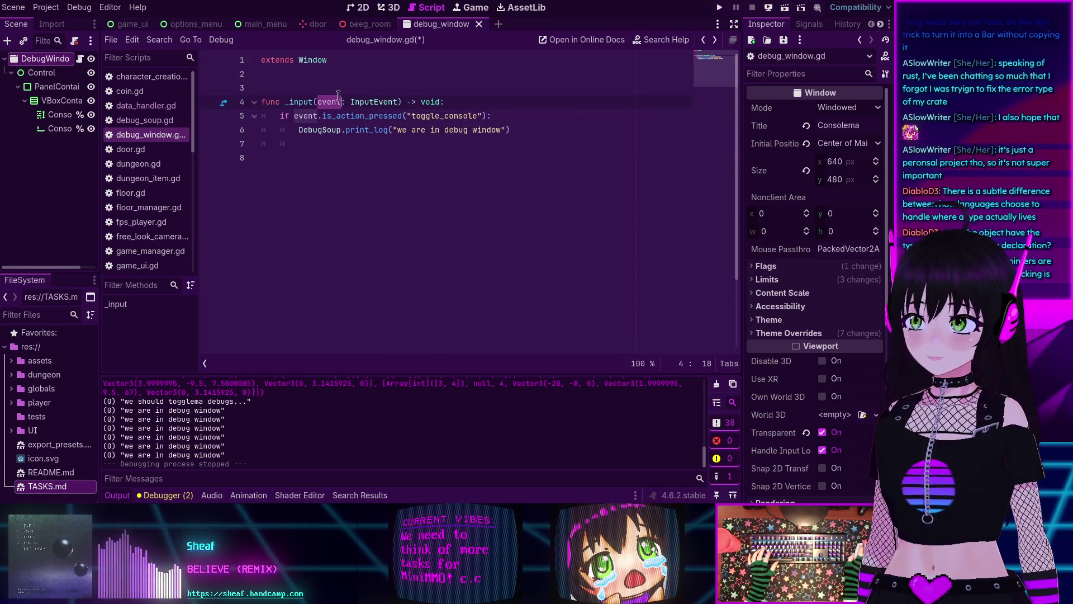
{"action": "left_click", "coordinate": [306, 129], "text": "ctrl"}
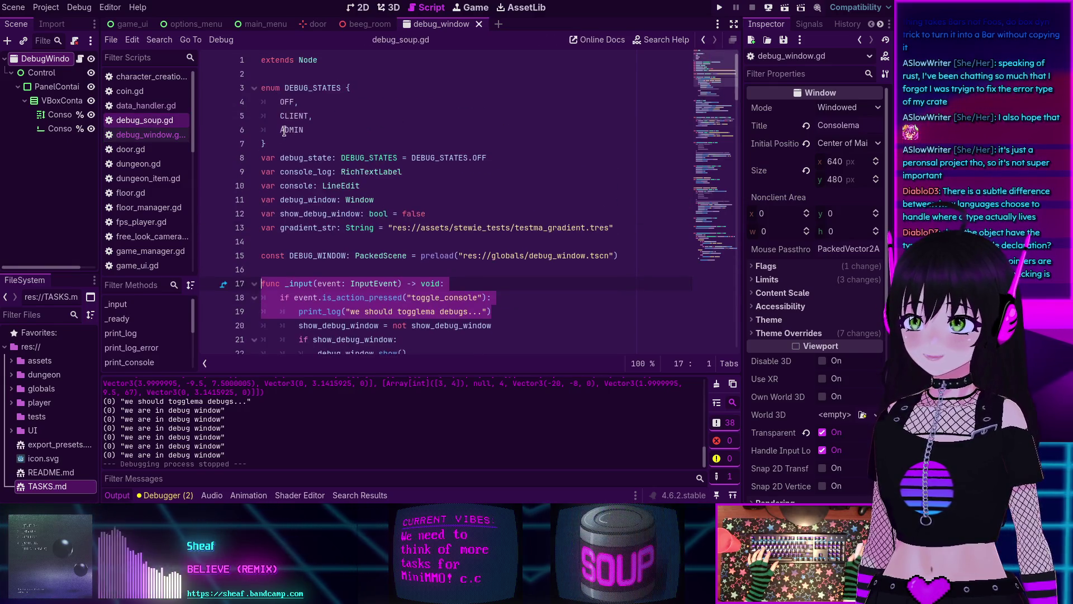
{"action": "left_click", "coordinate": [294, 158]}
{"action": "left_click_drag", "start_coordinate": [334, 158], "coordinate": [397, 154]}
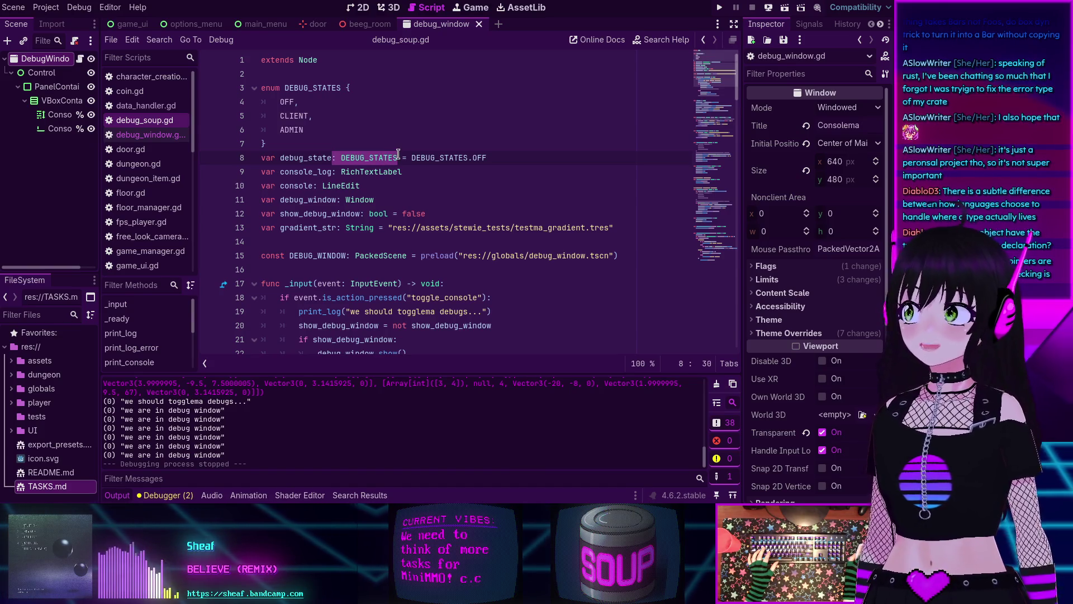
{"action": "left_click", "coordinate": [335, 158]}
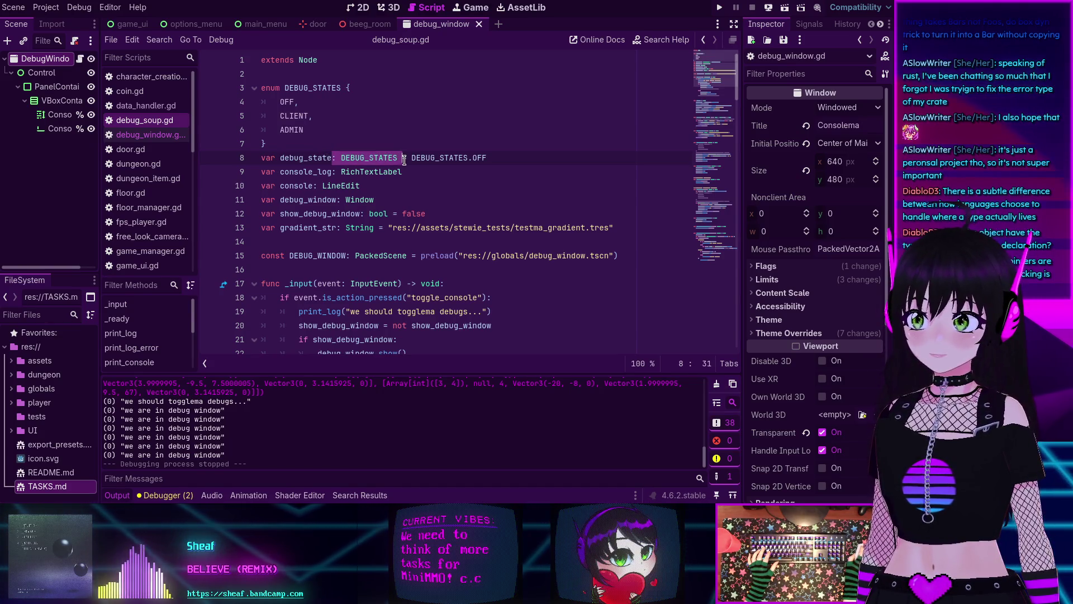
{"action": "left_click_drag", "start_coordinate": [333, 171], "coordinate": [402, 173]}
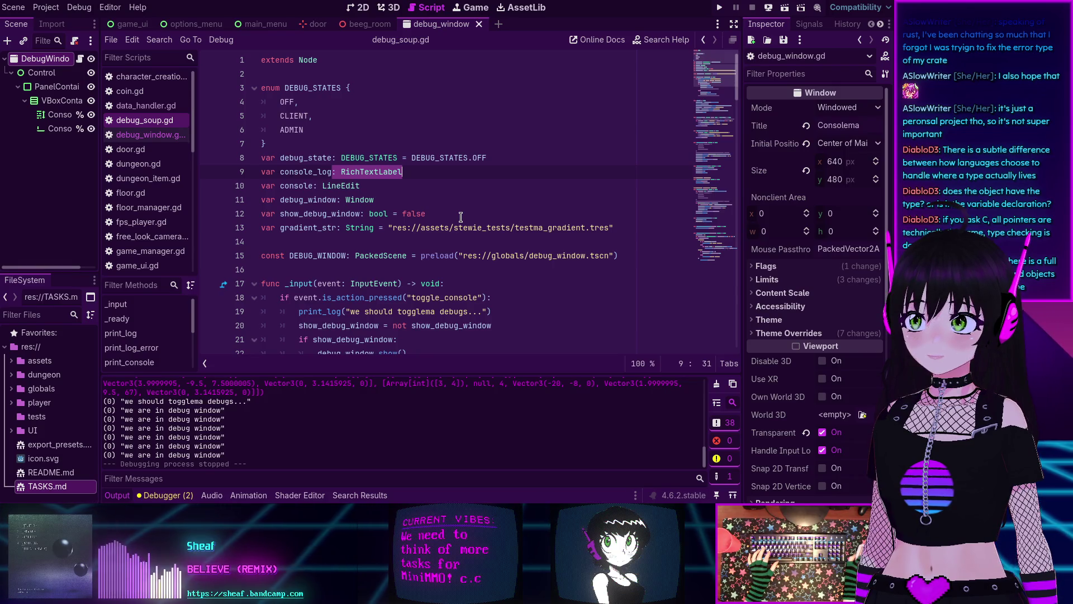
{"action": "scroll", "coordinate": [461, 217], "scroll_direction": "down", "scroll_amount": 8}
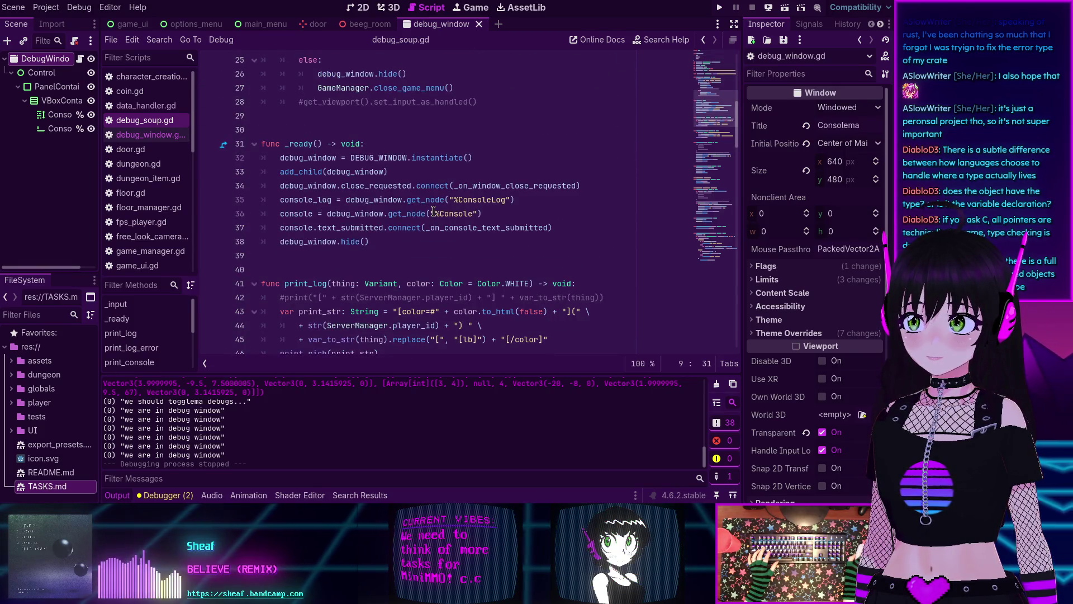
{"action": "scroll", "coordinate": [434, 211], "scroll_direction": "up", "scroll_amount": 8}
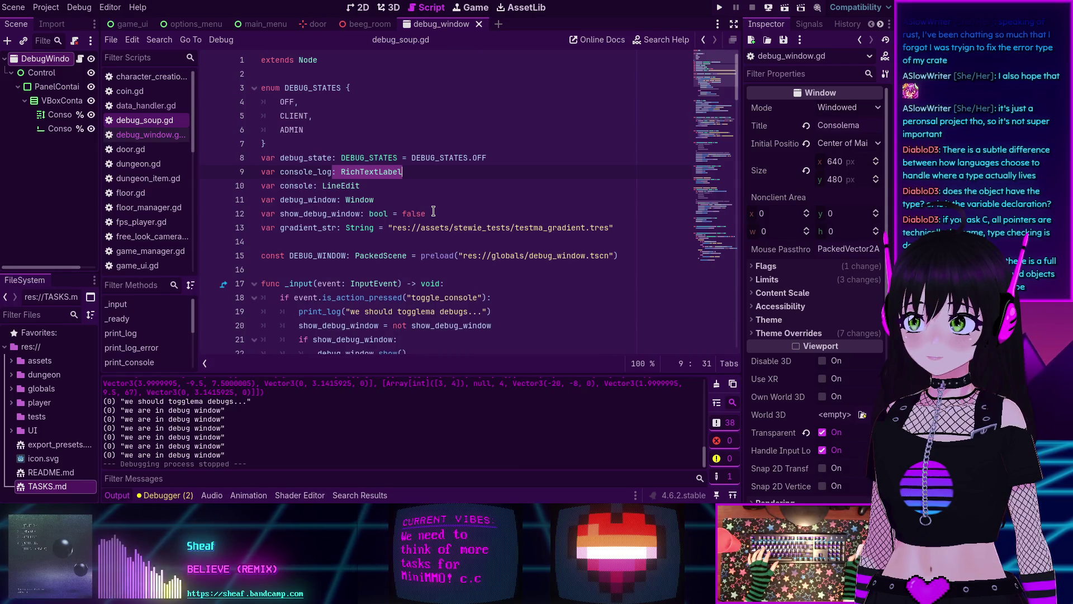
{"action": "scroll", "coordinate": [433, 211], "scroll_direction": "down", "scroll_amount": 6}
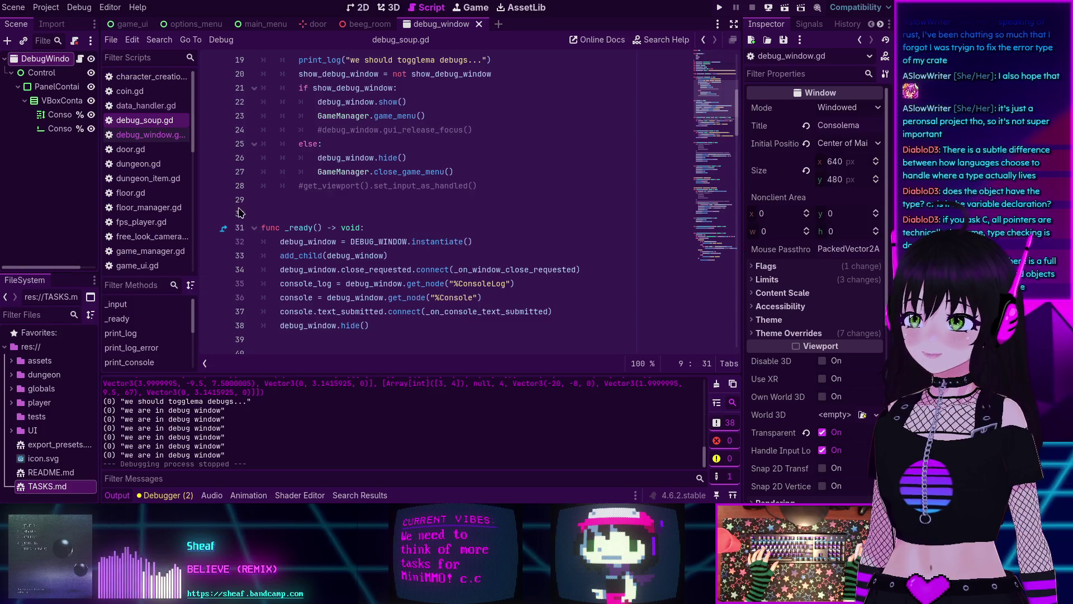
{"action": "scroll", "coordinate": [239, 227], "scroll_direction": "up", "scroll_amount": 6}
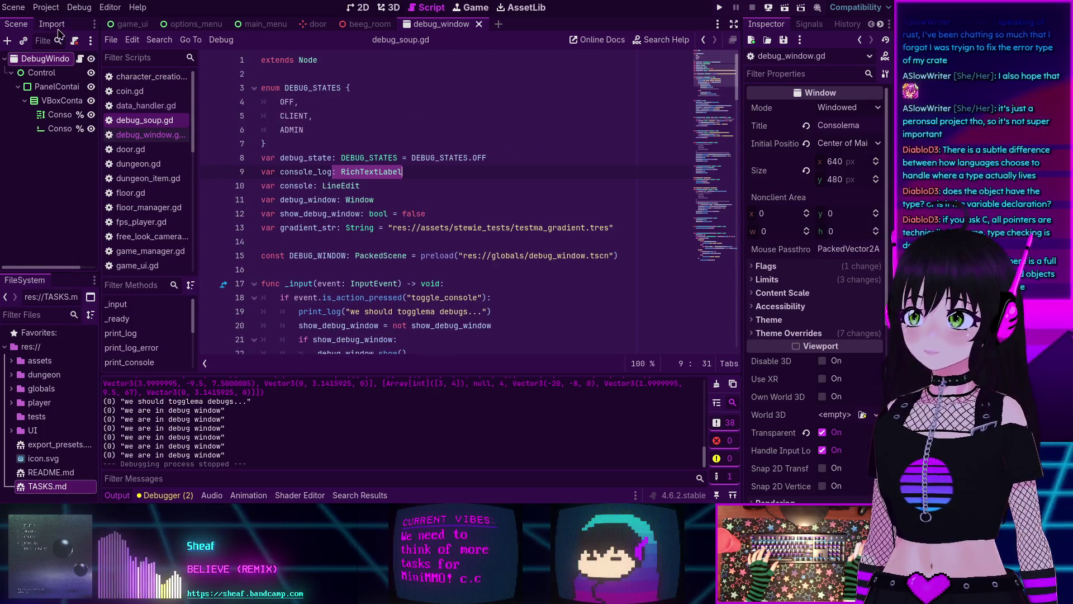
{"action": "left_click", "coordinate": [110, 6]}
Step: Set the Text Editor theme's Safe Line Number Color to bright green 5bf7a0bf
{"action": "left_click", "coordinate": [132, 22]}
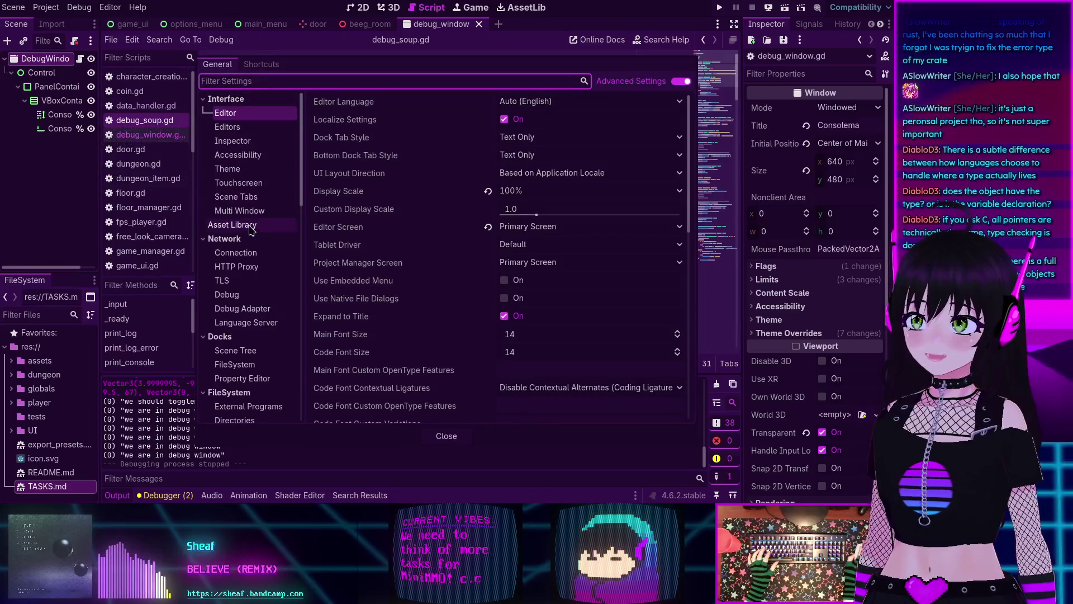
{"action": "scroll", "coordinate": [260, 282], "scroll_direction": "down", "scroll_amount": 5}
{"action": "scroll", "coordinate": [260, 283], "scroll_direction": "down", "scroll_amount": 2}
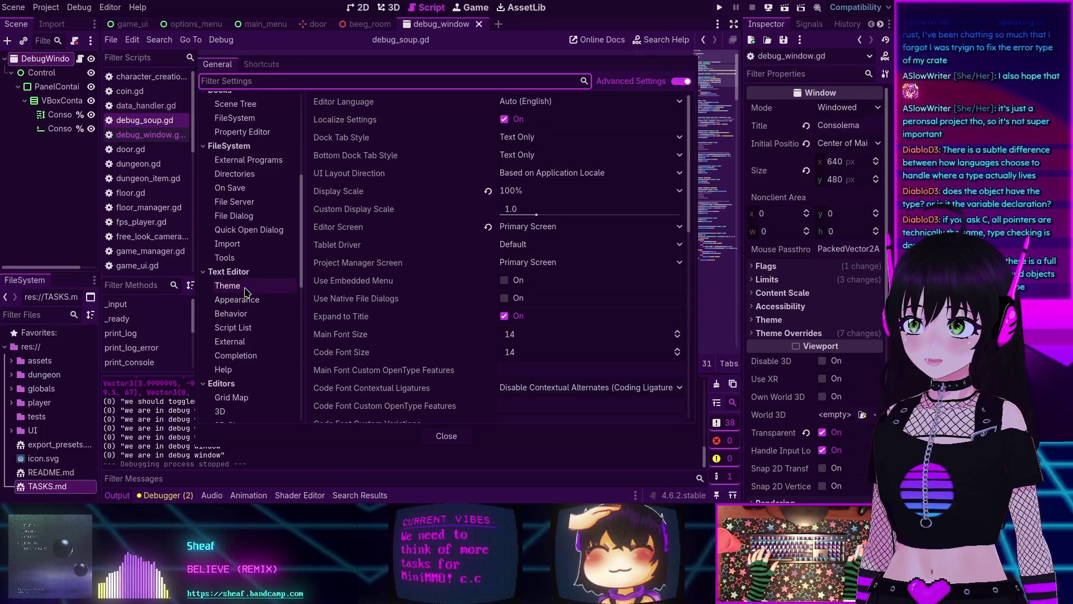
{"action": "left_click", "coordinate": [245, 287]}
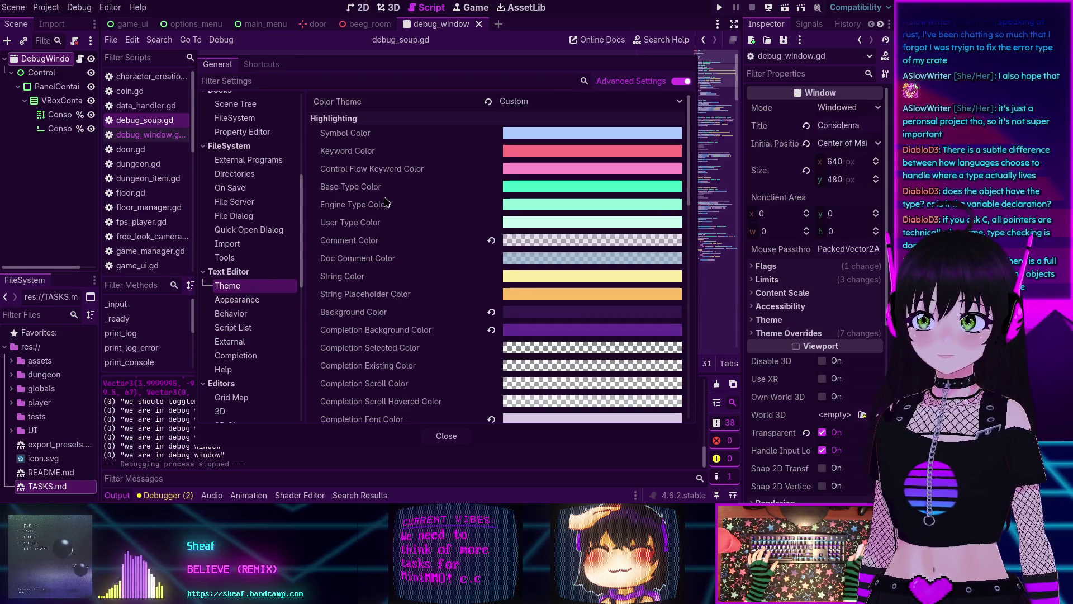
{"action": "scroll", "coordinate": [382, 237], "scroll_direction": "down", "scroll_amount": 5}
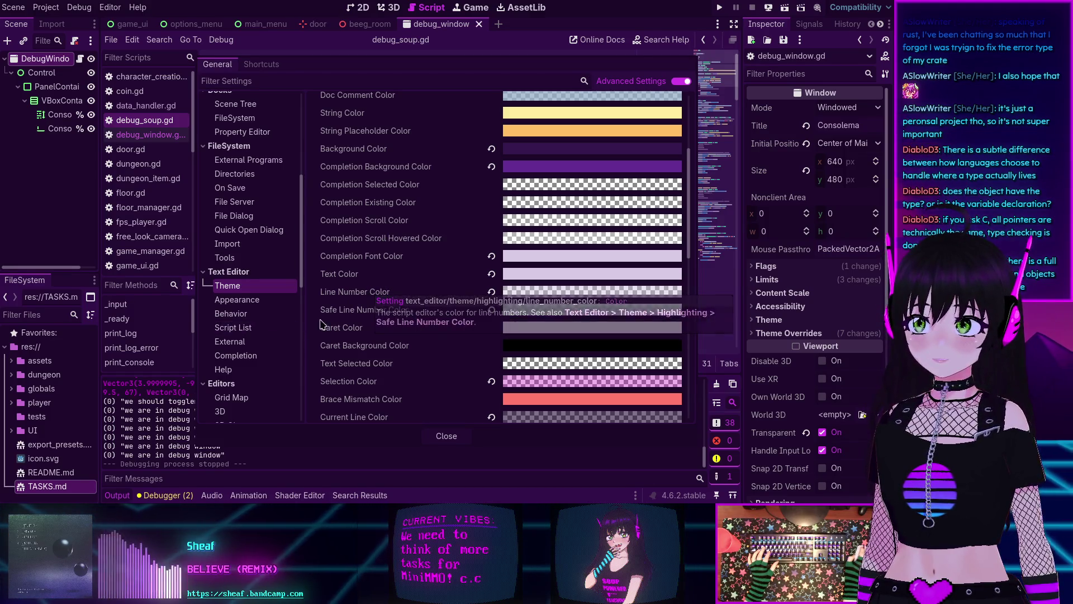
{"action": "left_click", "coordinate": [550, 314]}
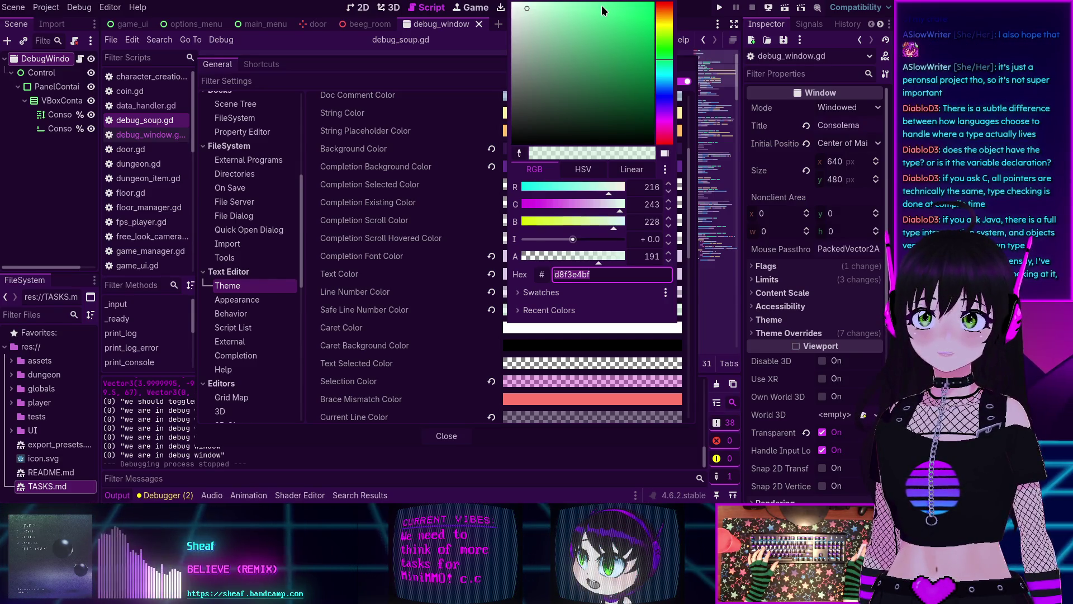
{"action": "left_click", "coordinate": [602, 7]}
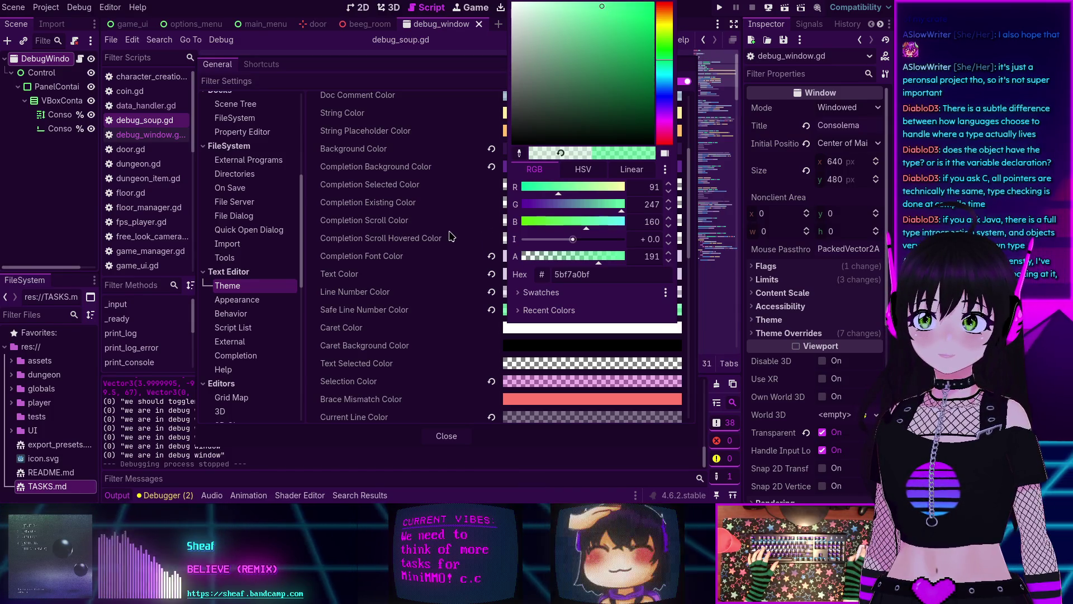
{"action": "left_click", "coordinate": [503, 163]}
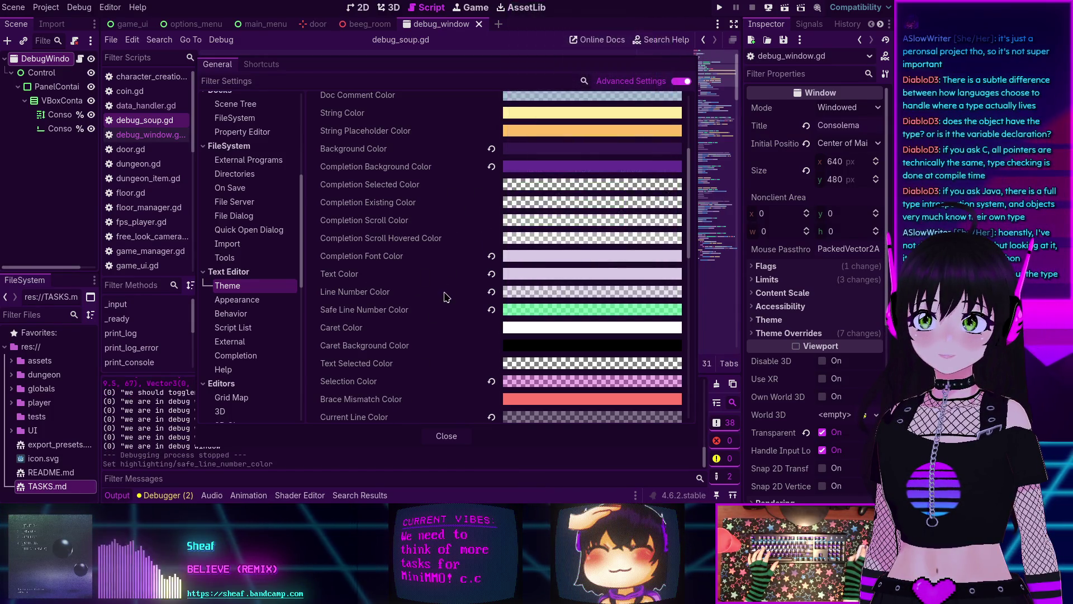
{"action": "left_click", "coordinate": [443, 436]}
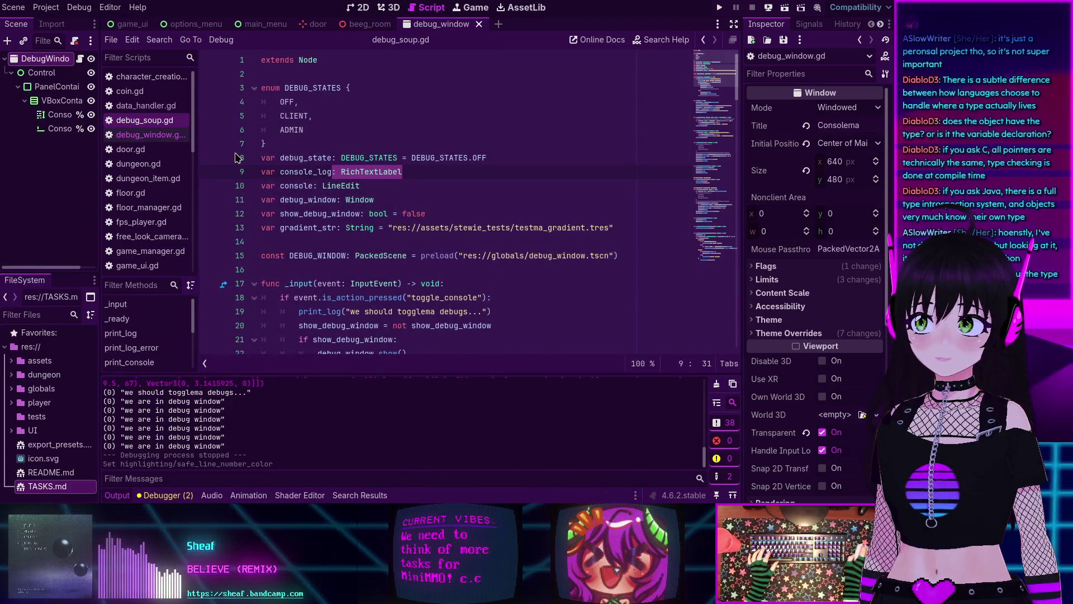
{"action": "scroll", "coordinate": [240, 227], "scroll_direction": "down", "scroll_amount": 5}
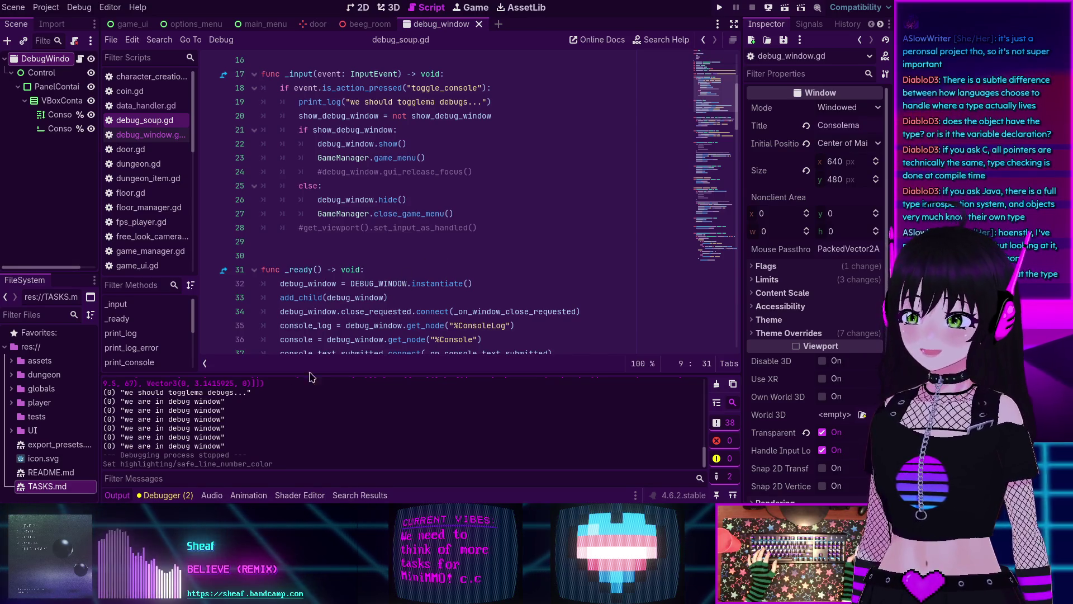
{"action": "key", "text": "ctrl+j"}
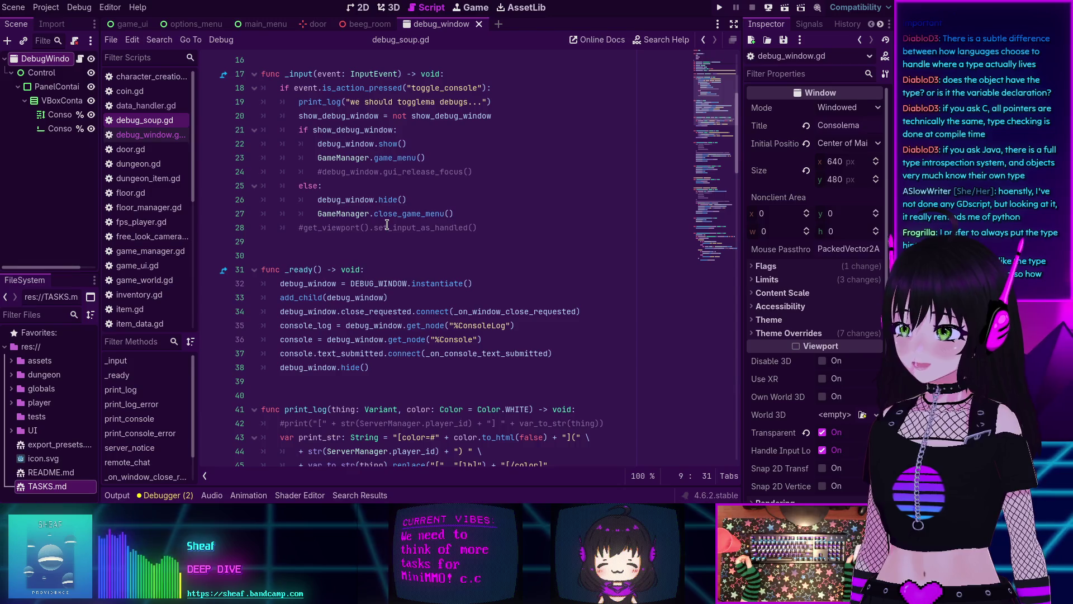
{"action": "scroll", "coordinate": [363, 215], "scroll_direction": "up", "scroll_amount": 5}
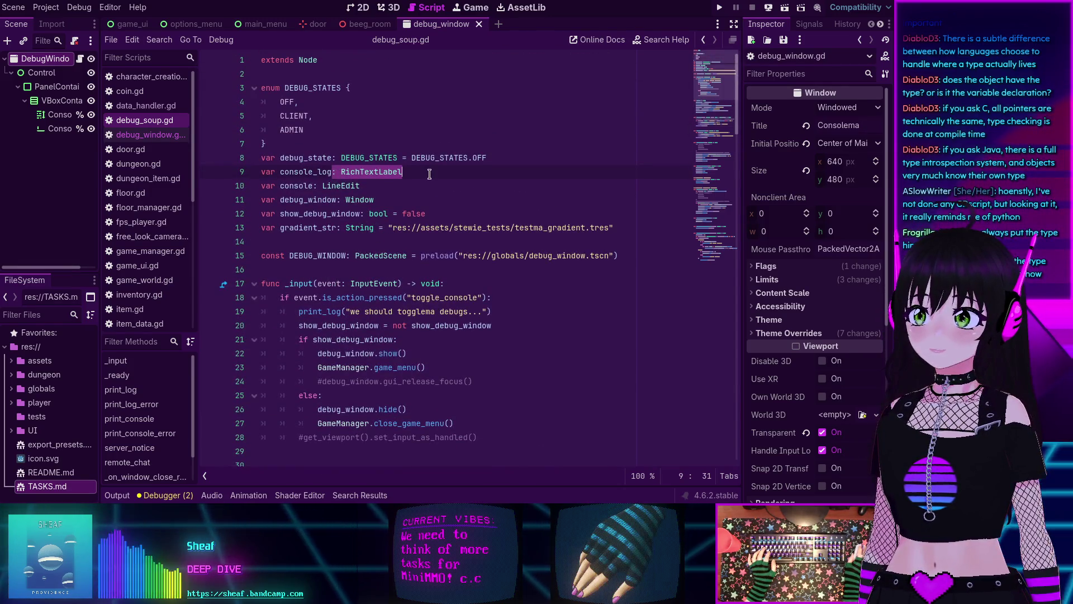
{"action": "left_click", "coordinate": [430, 174]}
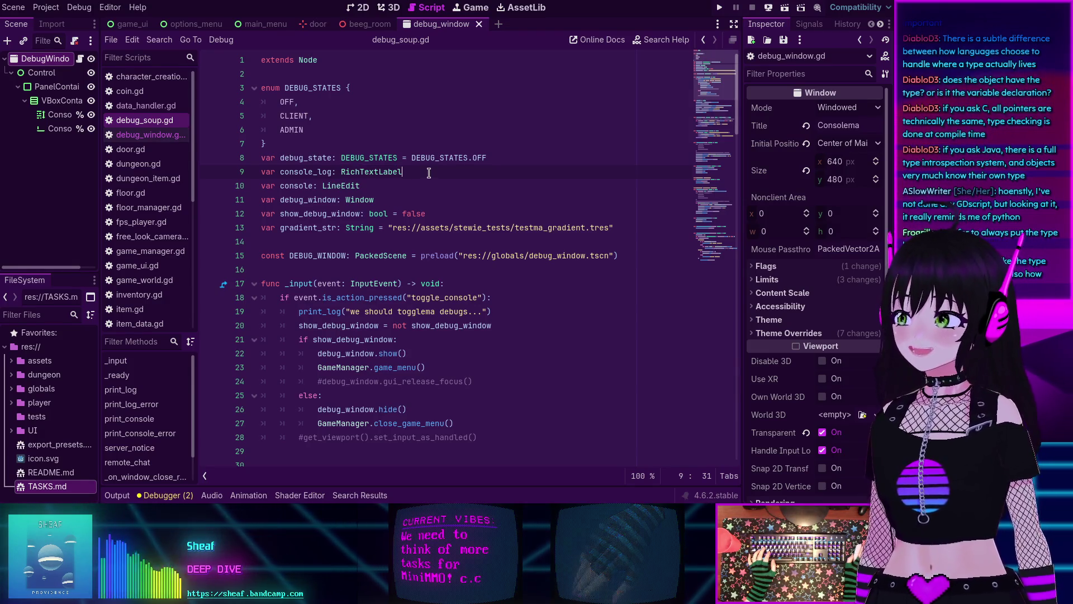
{"action": "scroll", "coordinate": [429, 175], "scroll_direction": "down", "scroll_amount": 5}
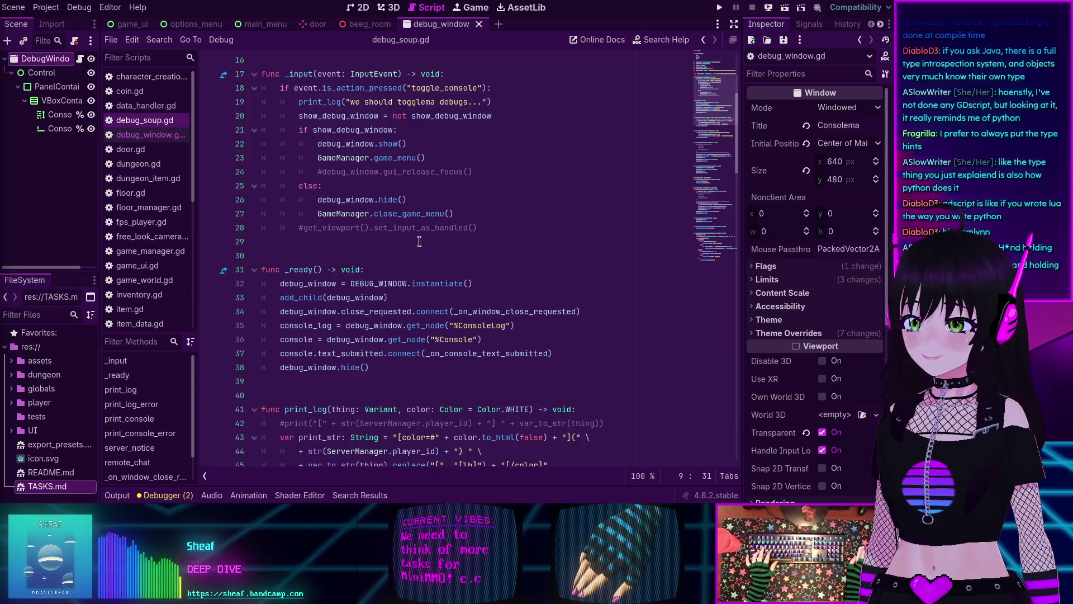
{"action": "scroll", "coordinate": [479, 222], "scroll_direction": "up", "scroll_amount": 4}
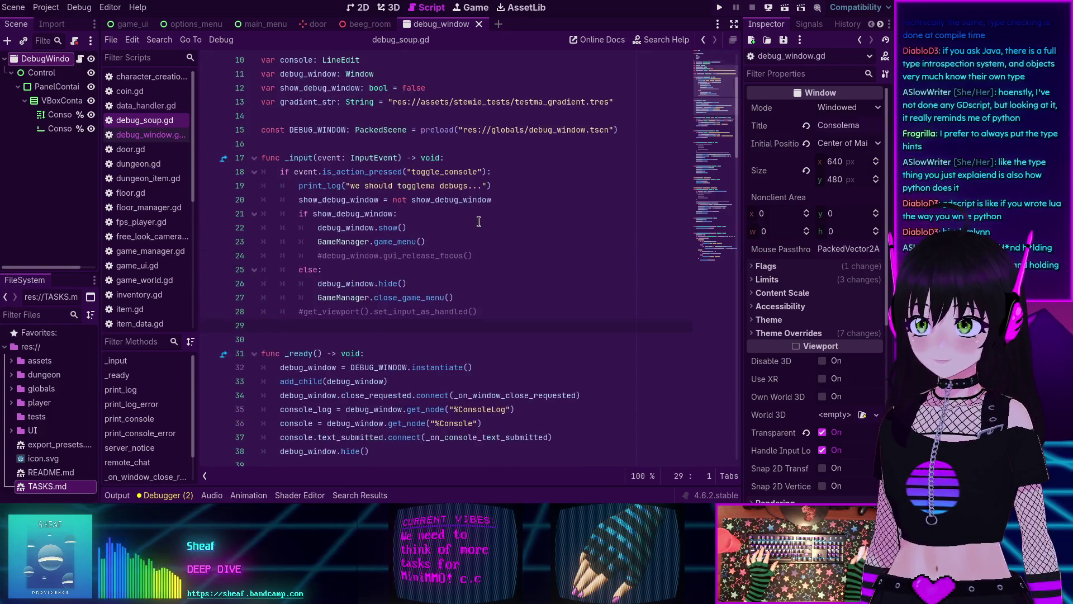
{"action": "scroll", "coordinate": [479, 222], "scroll_direction": "down", "scroll_amount": 6}
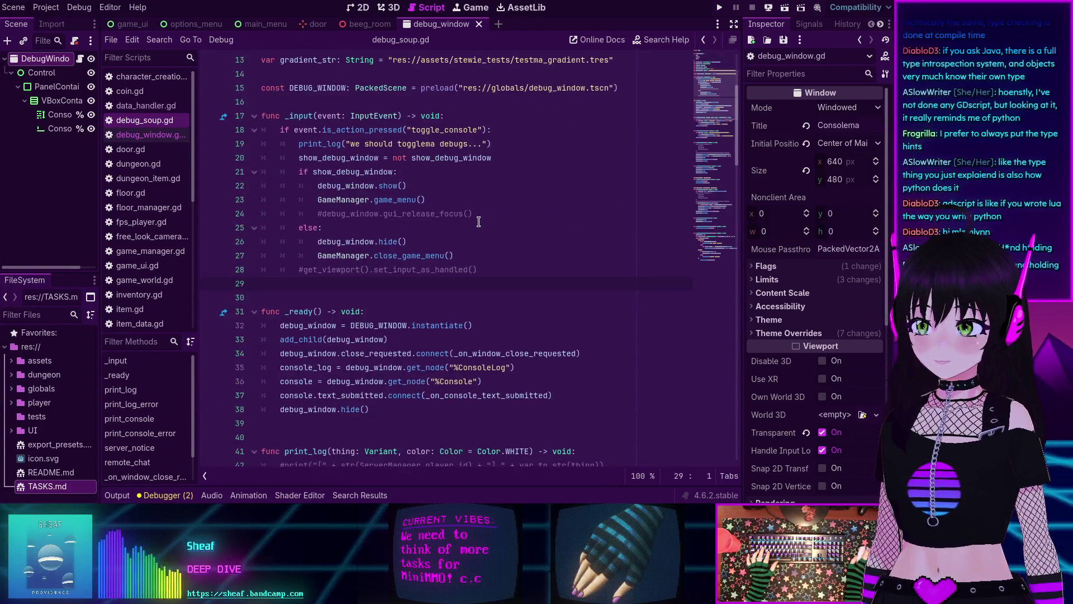
{"action": "scroll", "coordinate": [480, 221], "scroll_direction": "down", "scroll_amount": 5}
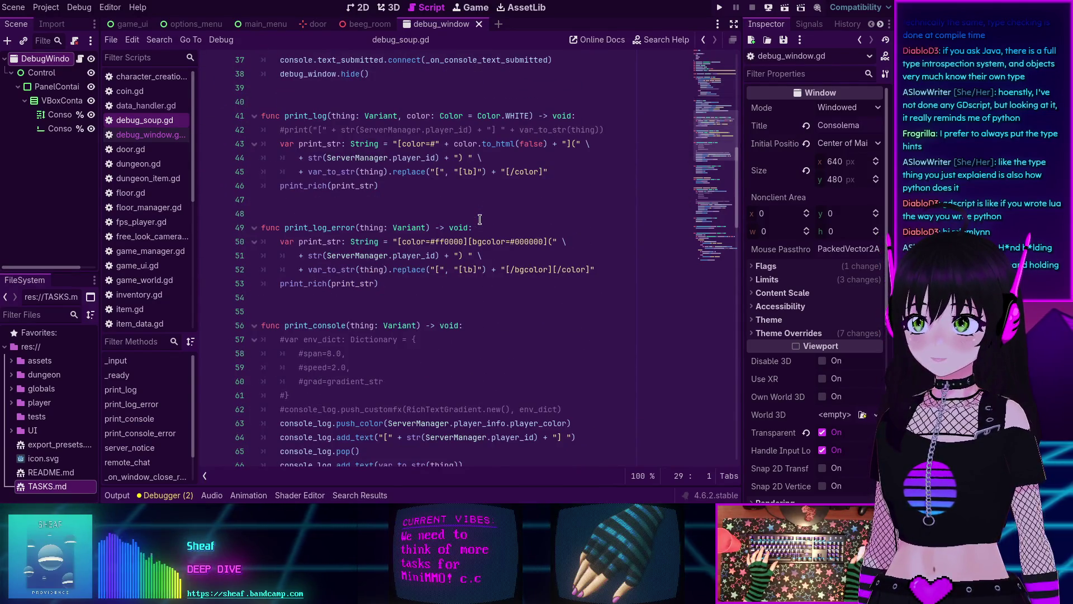
{"action": "scroll", "coordinate": [480, 219], "scroll_direction": "up", "scroll_amount": 12}
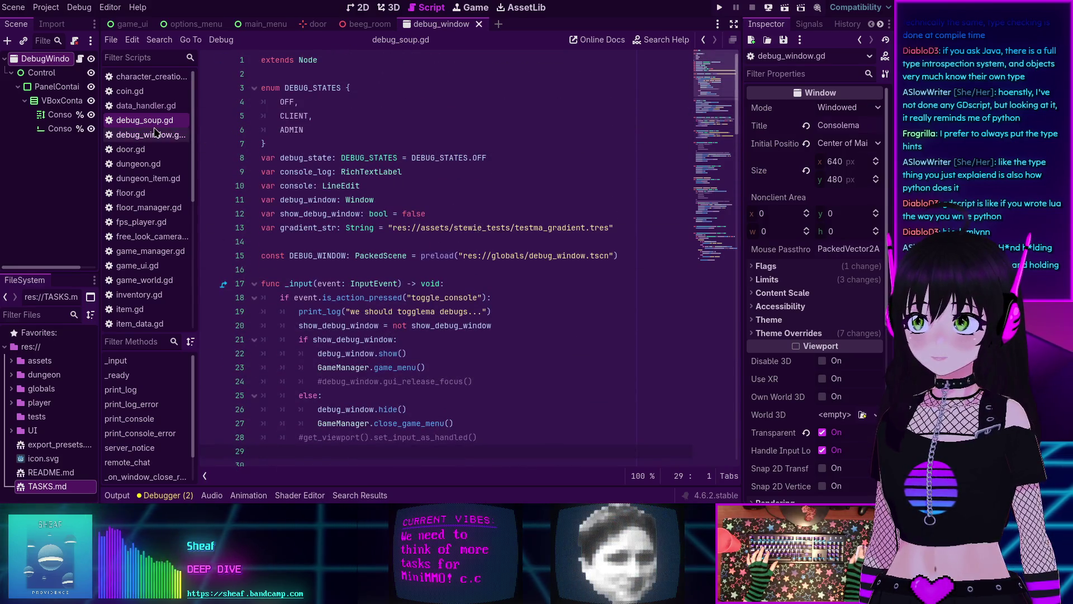
Step: Add hide() under the print_log line in debug_window.gd, then save and run with F5
{"action": "left_click", "coordinate": [150, 135]}
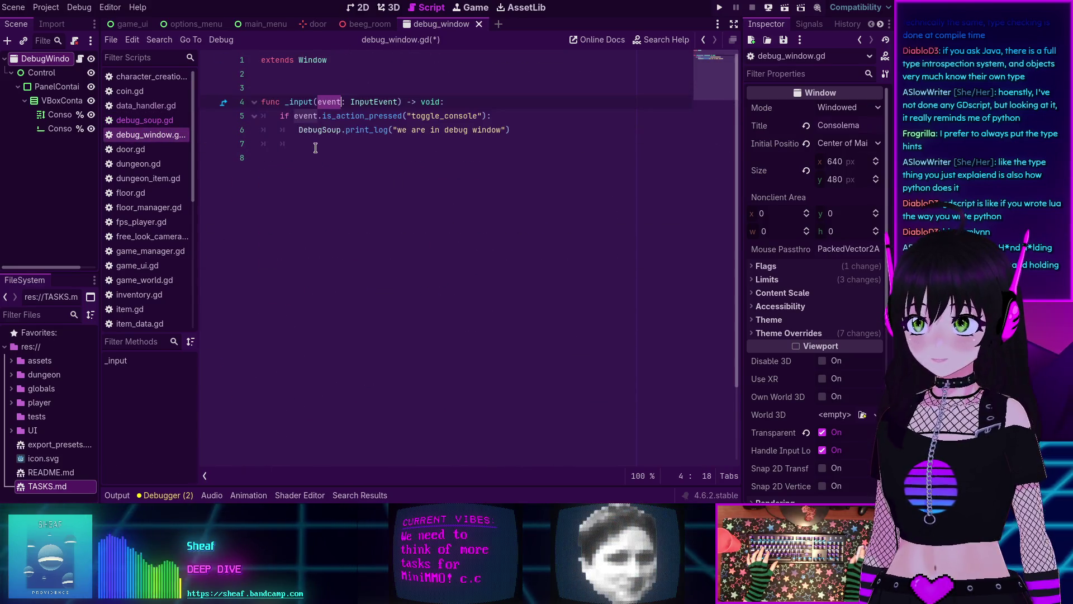
{"action": "left_click", "coordinate": [520, 131]}
{"action": "key", "text": "Return"}
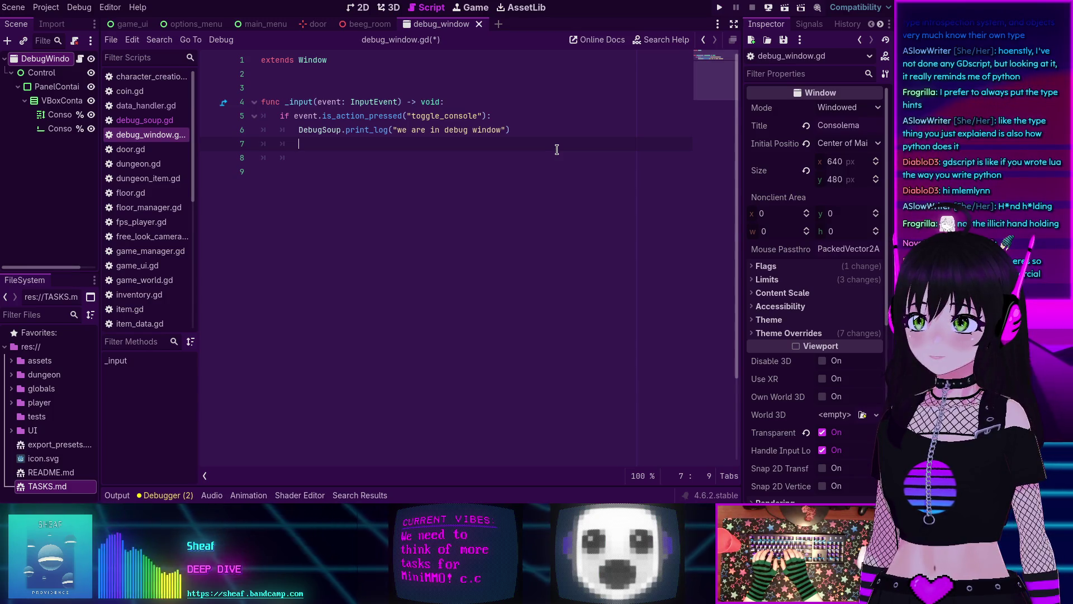
{"action": "type", "text": "hide()"}
{"action": "key", "text": "F5"}
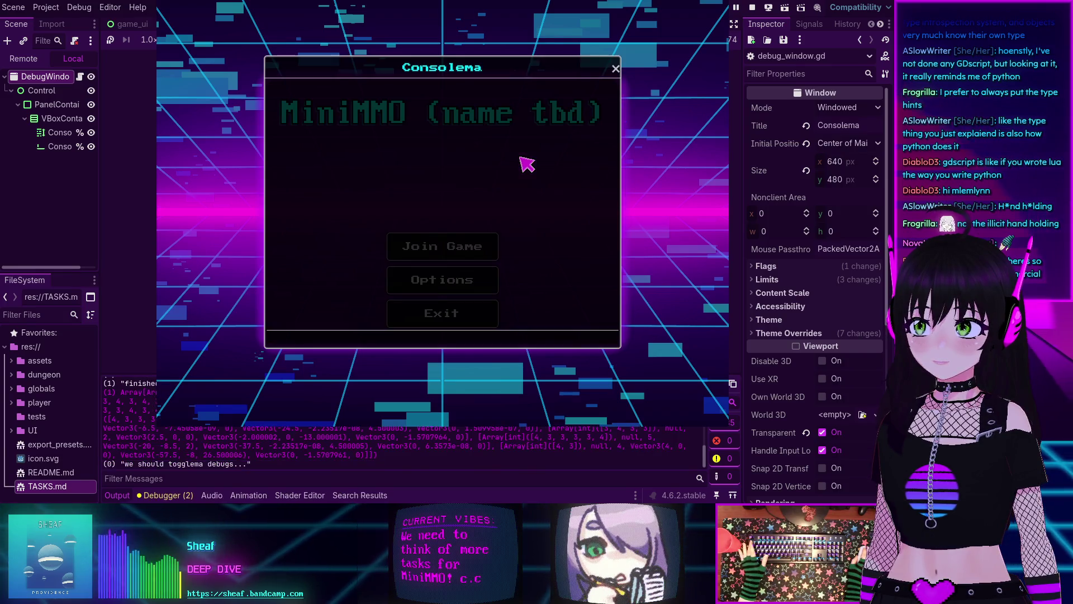
Step: Toggle the debug console three times with the grave key, then stop the game
{"action": "key", "text": "grave"}
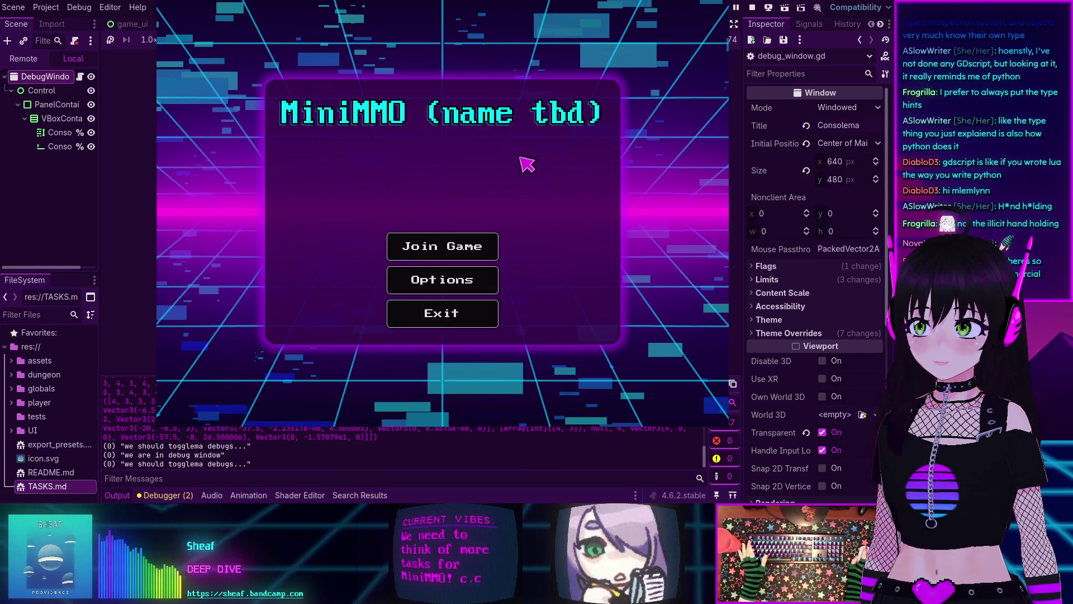
{"action": "key", "text": "grave"}
{"action": "key", "text": "grave"}
{"action": "key", "text": "grave"}
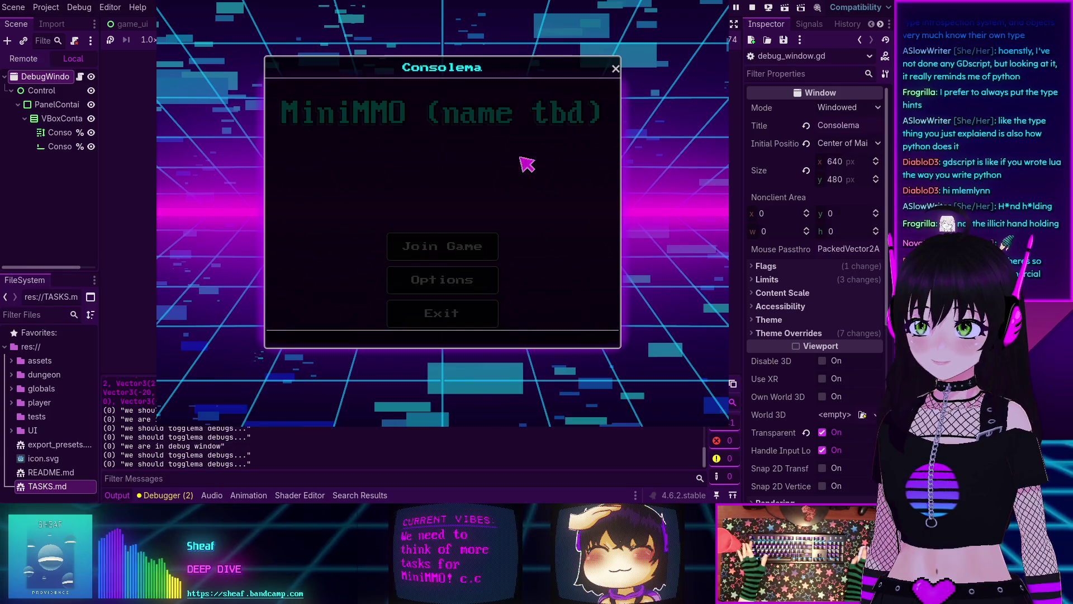
{"action": "key", "text": "grave"}
{"action": "key", "text": "grave"}
{"action": "key", "text": "grave"}
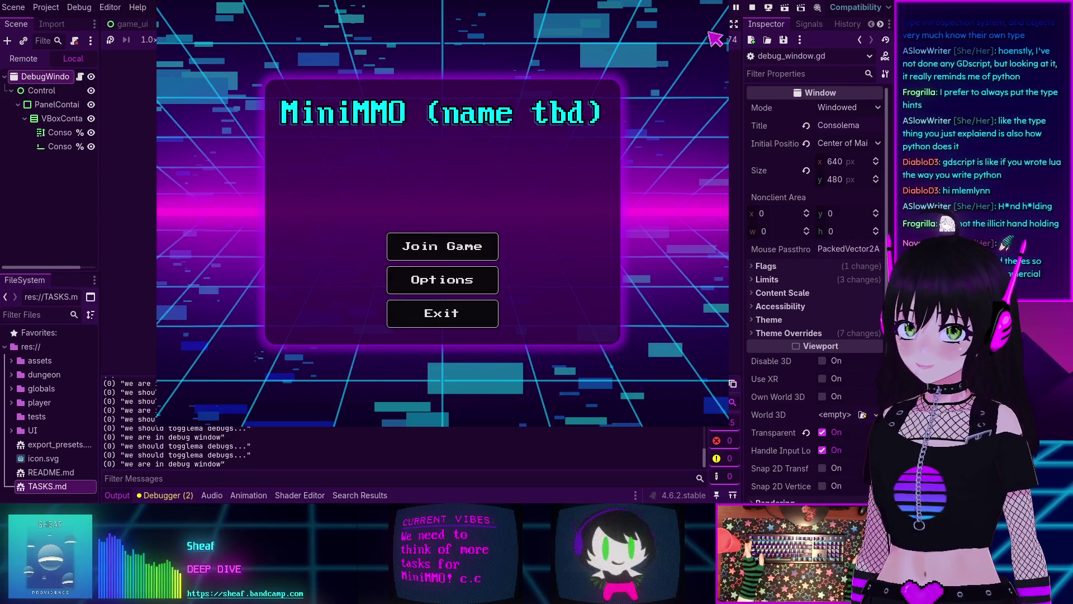
{"action": "key", "text": "F8"}
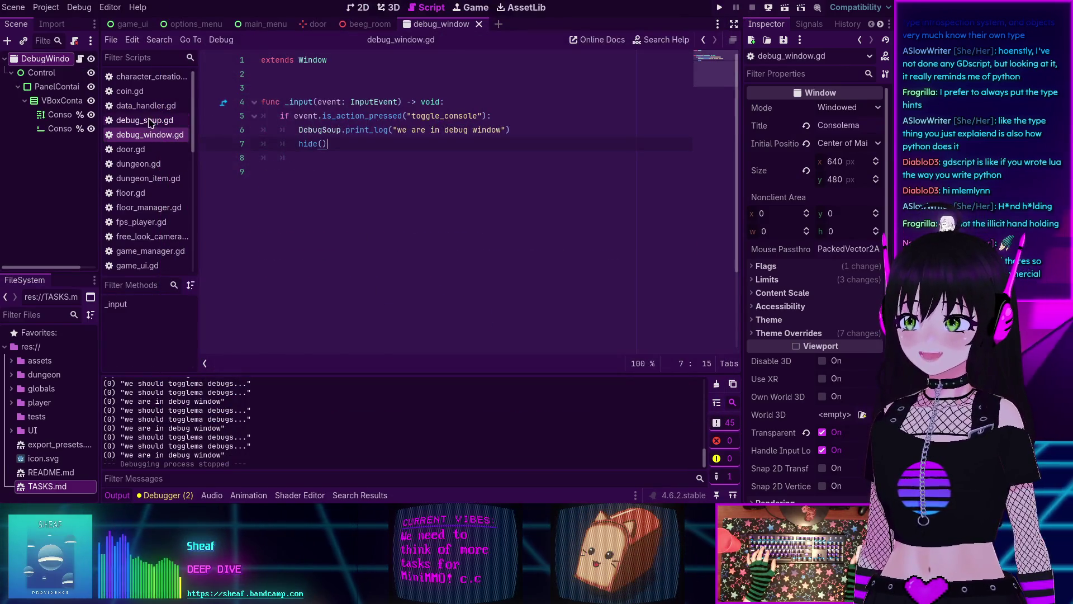
Step: In debug_soup.gd, delete the show_debug_window variable, its toggle line and its if condition
{"action": "left_click", "coordinate": [150, 123]}
{"action": "scroll", "coordinate": [421, 188], "scroll_direction": "down", "scroll_amount": 3}
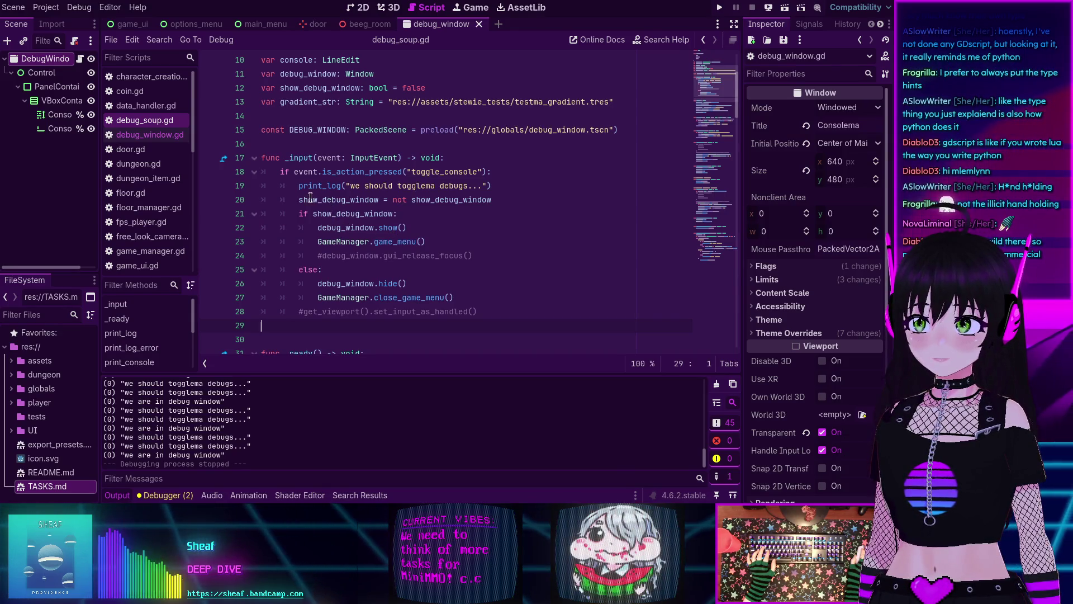
{"action": "scroll", "coordinate": [310, 198], "scroll_direction": "up", "scroll_amount": 2}
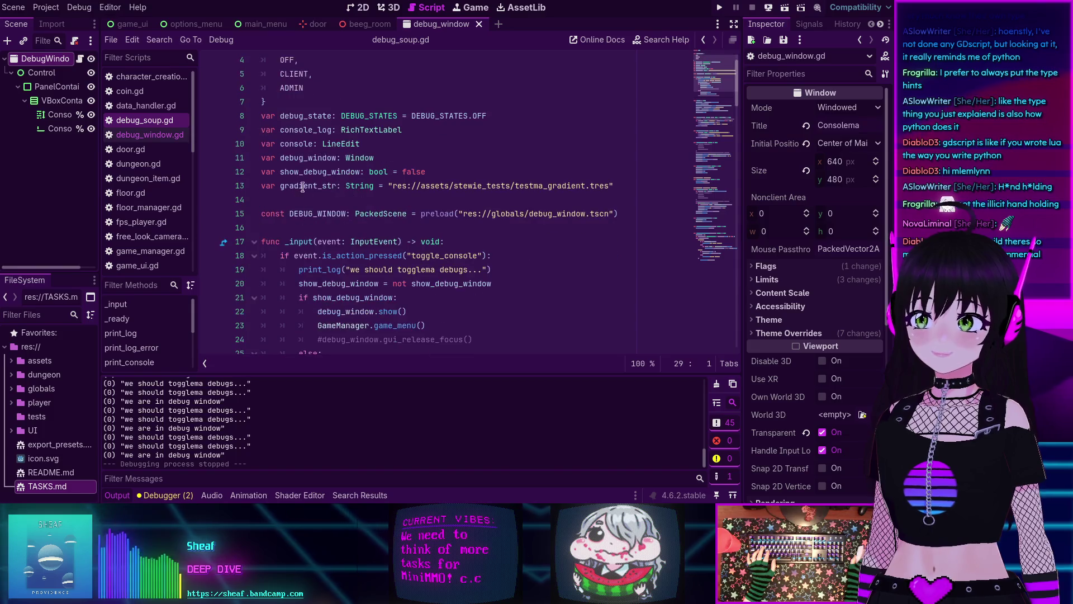
{"action": "triple_click", "coordinate": [299, 168]}
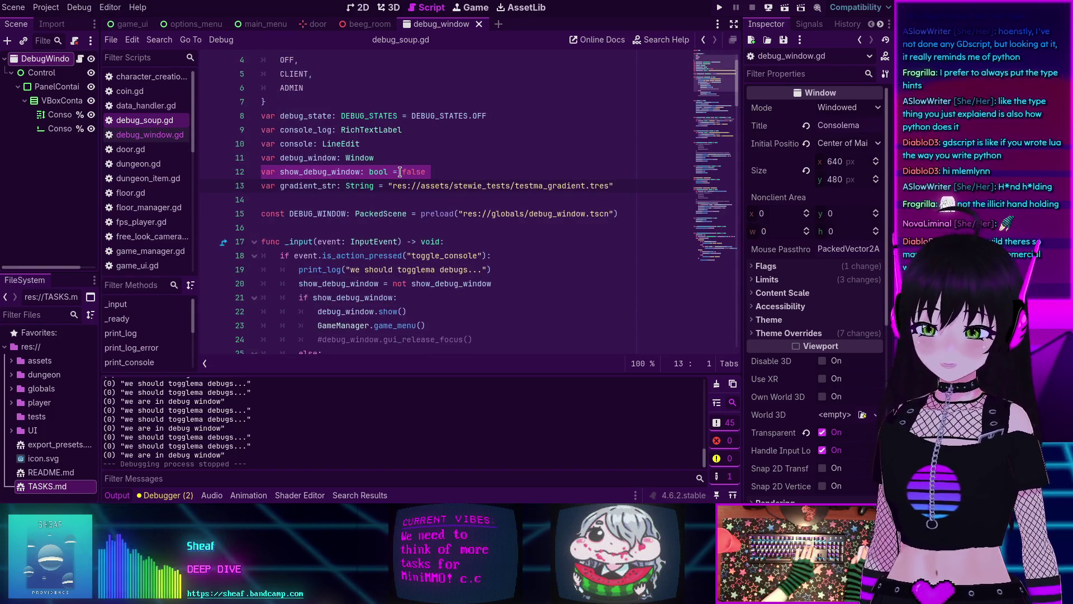
{"action": "key", "text": "BackSpace"}
{"action": "scroll", "coordinate": [226, 205], "scroll_direction": "down", "scroll_amount": 2}
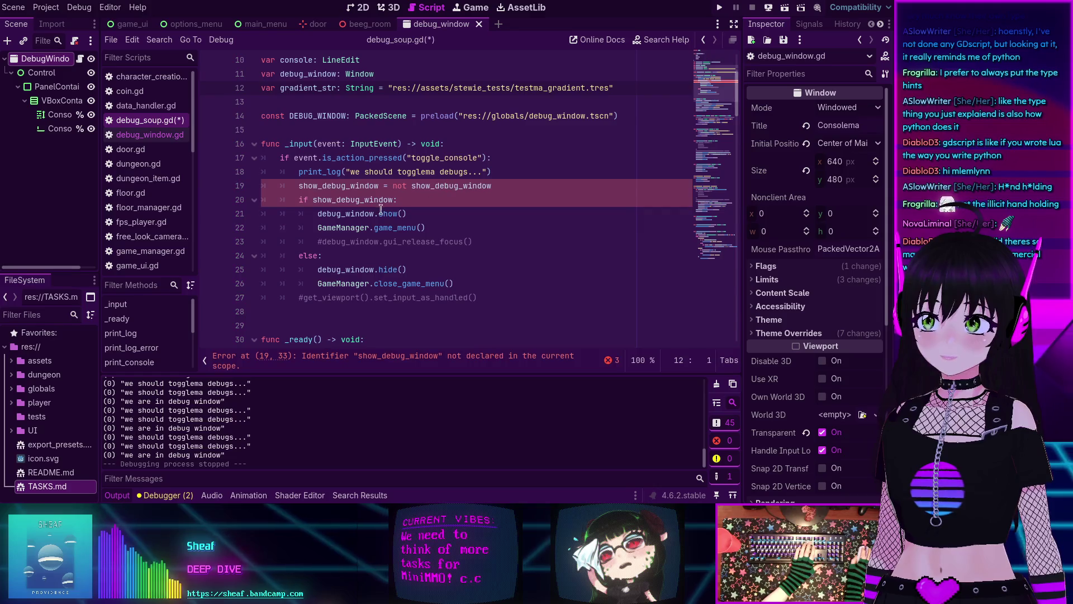
{"action": "triple_click", "coordinate": [385, 186]}
{"action": "key", "text": "BackSpace"}
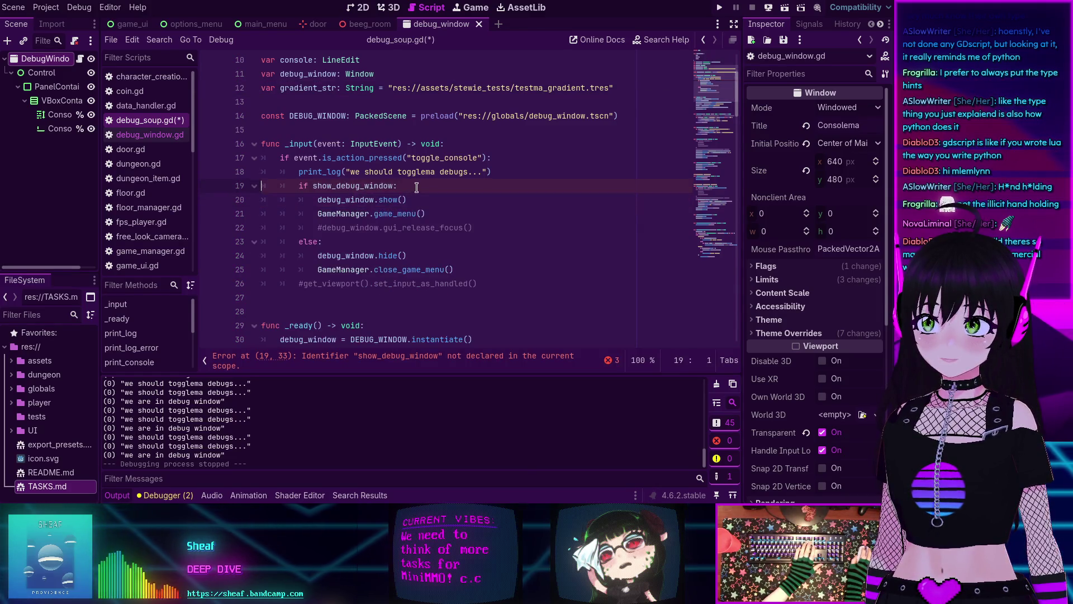
{"action": "left_click_drag", "start_coordinate": [398, 186], "coordinate": [191, 188]}
{"action": "key", "text": "BackSpace"}
{"action": "key", "text": "BackSpace"}
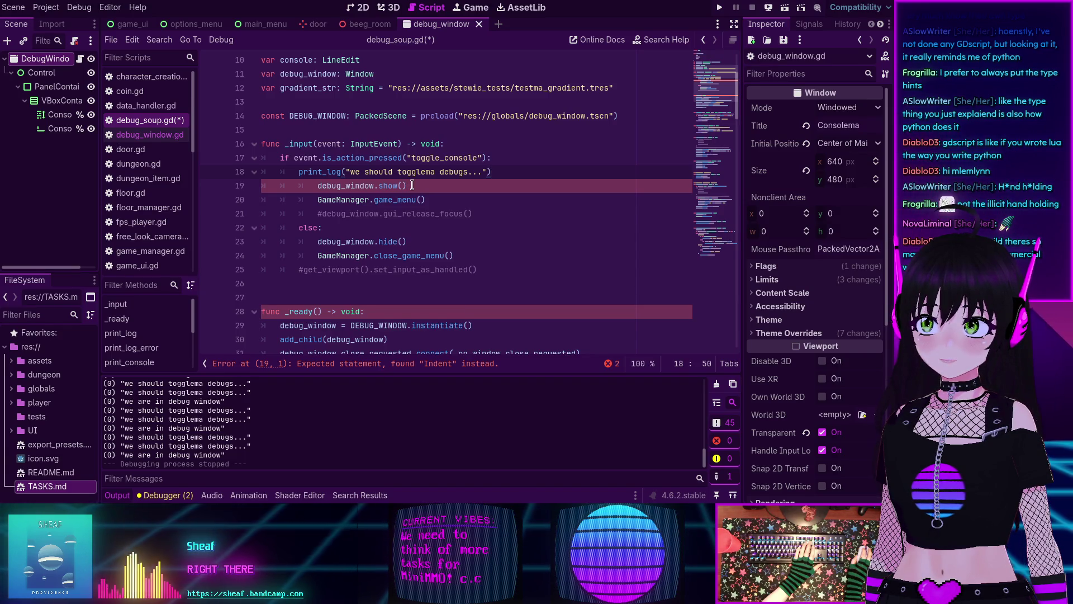
Step: Move GameManager.close_game_menu() into debug_window.gd on a new line after hide(), and save
{"action": "left_click_drag", "start_coordinate": [461, 256], "coordinate": [312, 256]}
{"action": "key", "text": "ctrl+c"}
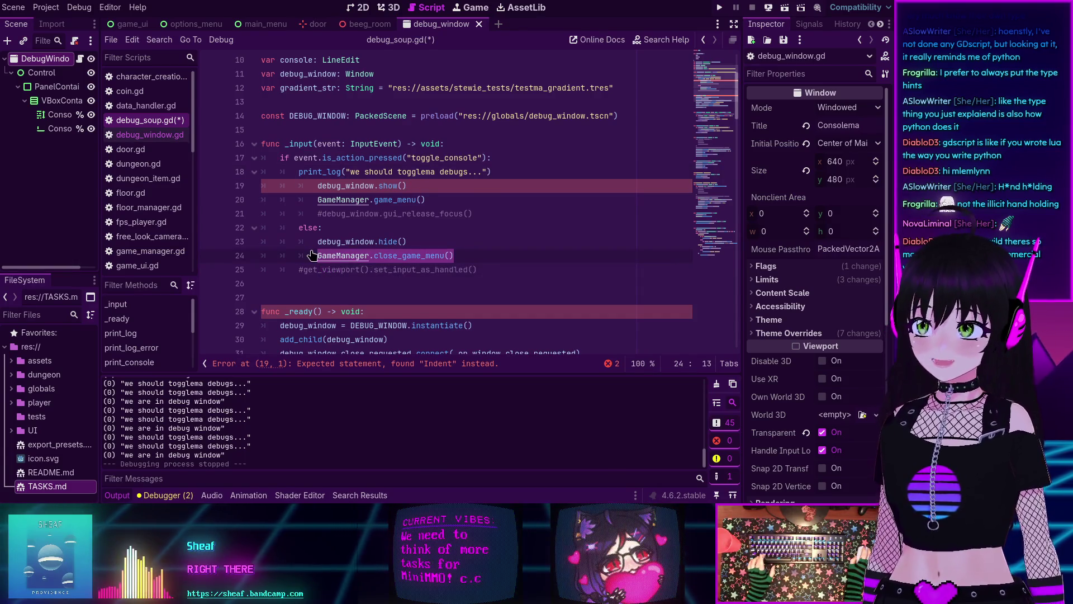
{"action": "left_click", "coordinate": [149, 135]}
{"action": "key", "text": "ctrl+v"}
{"action": "key", "text": "ctrl+z"}
{"action": "key", "text": "Return"}
{"action": "key", "text": "ctrl+v"}
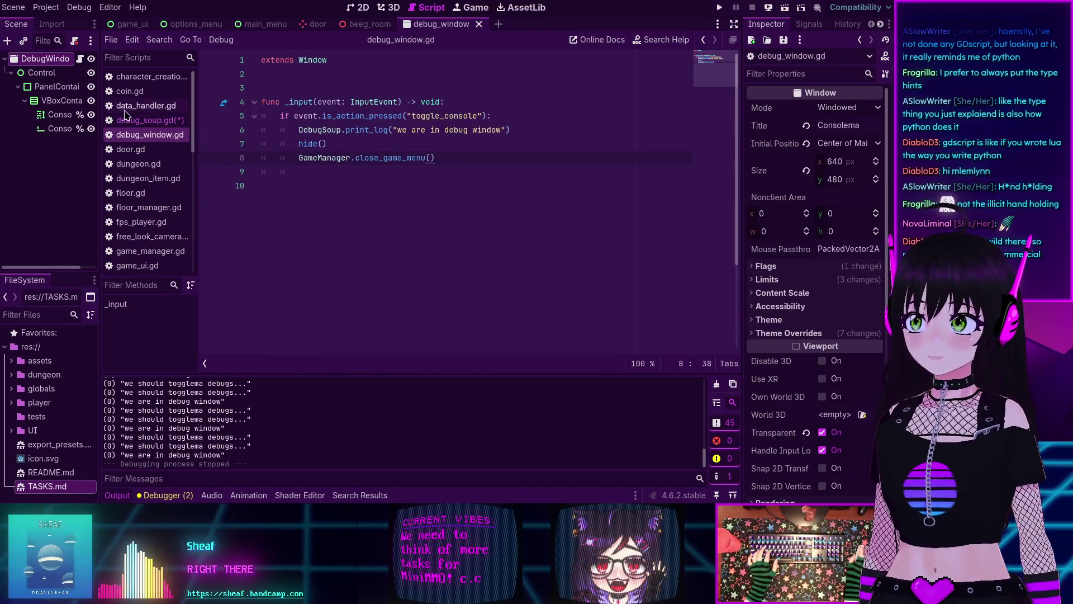
{"action": "key", "text": "ctrl+s"}
Step: Dedent the show and game_menu lines in debug_soup.gd, remove the else branch, save and run
{"action": "left_click", "coordinate": [129, 121]}
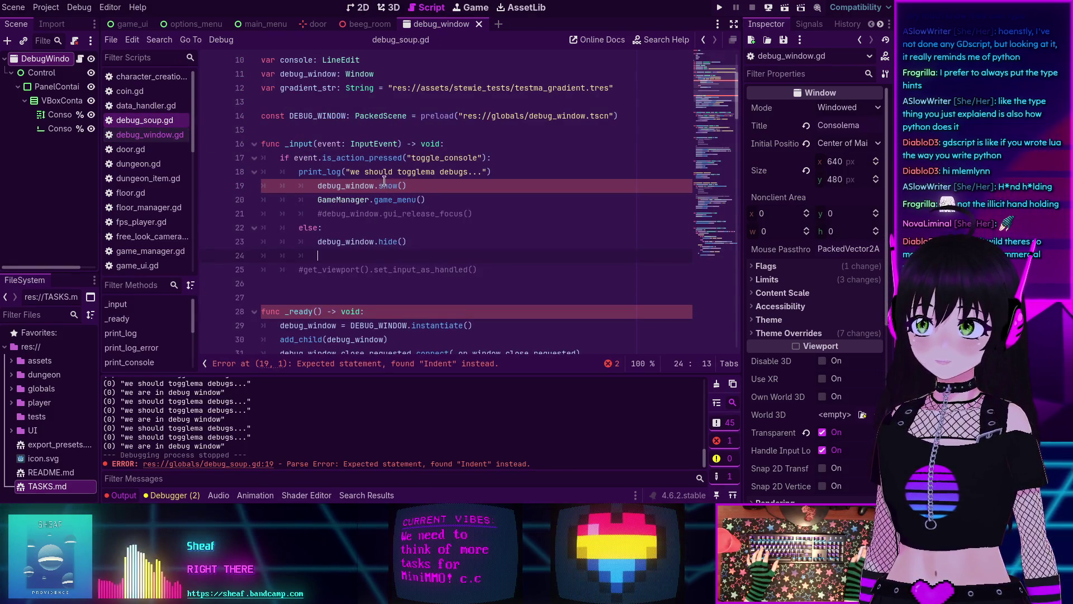
{"action": "left_click_drag", "start_coordinate": [461, 203], "coordinate": [283, 186]}
{"action": "key", "text": "shift+Tab"}
{"action": "left_click_drag", "start_coordinate": [474, 214], "coordinate": [298, 213]}
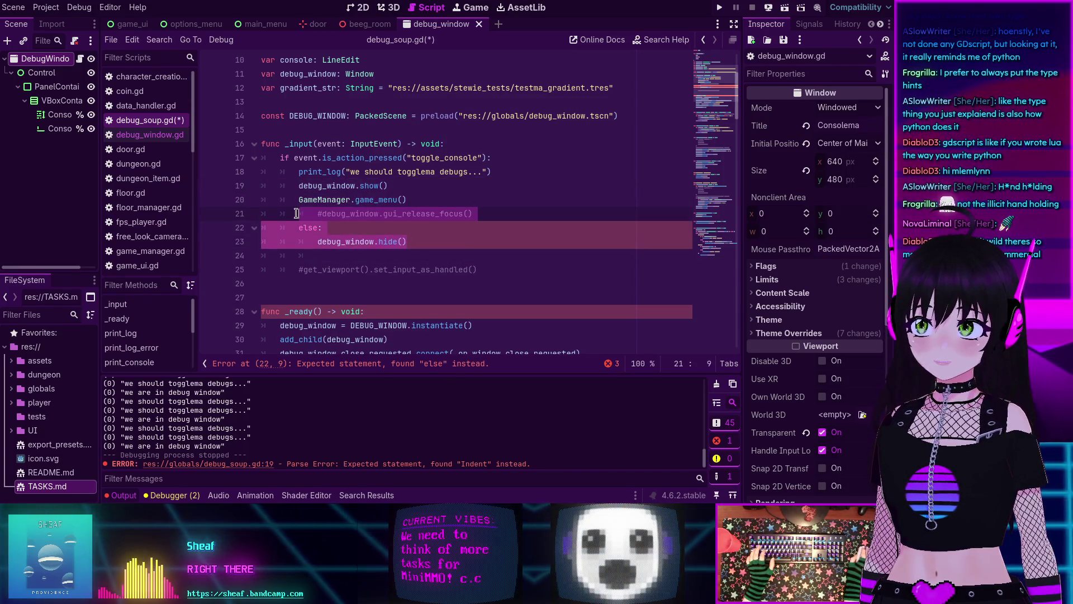
{"action": "key", "text": "shift+Down"}
{"action": "key", "text": "shift+Down"}
{"action": "key", "text": "shift+End"}
{"action": "key", "text": "Delete"}
{"action": "left_click_drag", "start_coordinate": [477, 242], "coordinate": [478, 210]}
{"action": "key", "text": "Delete"}
{"action": "key", "text": "BackSpace"}
{"action": "key", "text": "BackSpace"}
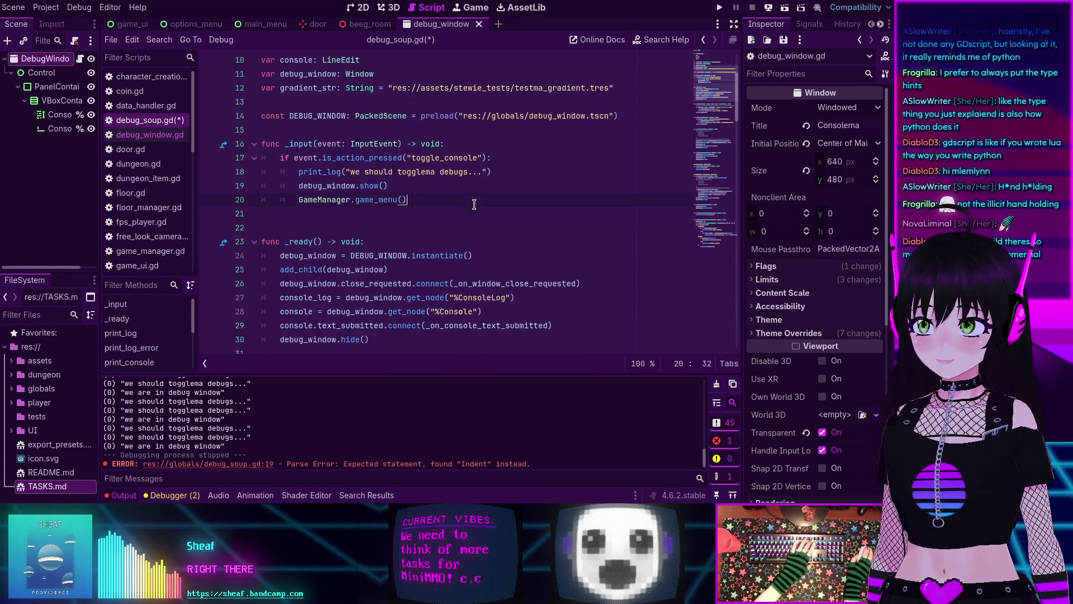
{"action": "key", "text": "ctrl+s"}
{"action": "key", "text": "F5"}
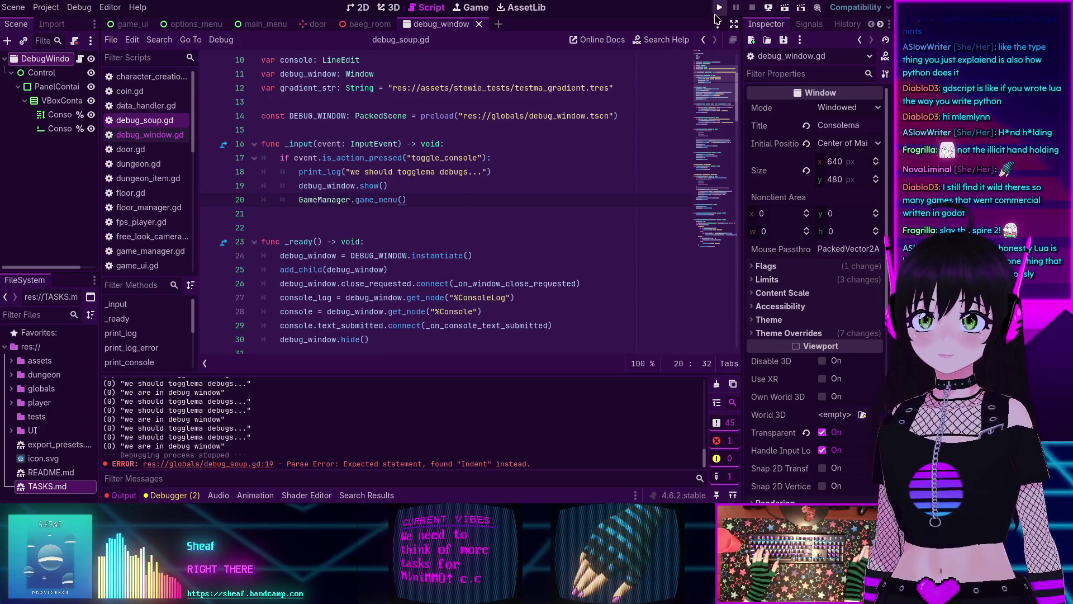
Step: Toggle the Consolema debug console open and closed over the MiniMMO menu with the grave key
{"action": "key", "text": "grave"}
{"action": "key", "text": "grave"}
{"action": "key", "text": "grave"}
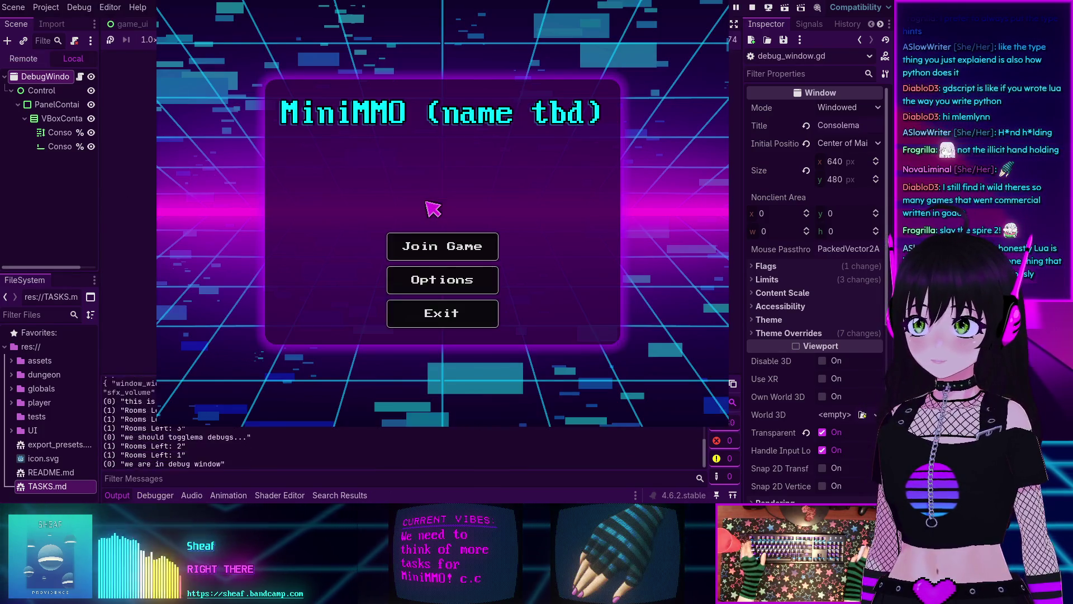
{"action": "key", "text": "grave"}
{"action": "key", "text": "grave"}
{"action": "key", "text": "grave"}
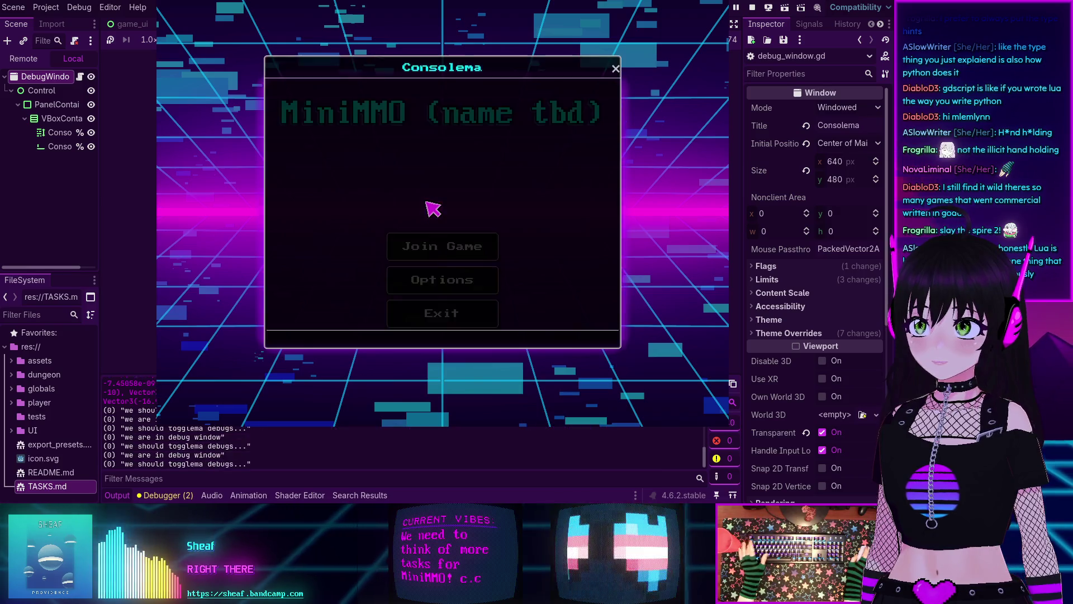
{"action": "key", "text": "grave"}
{"action": "key", "text": "grave"}
{"action": "key", "text": "grave"}
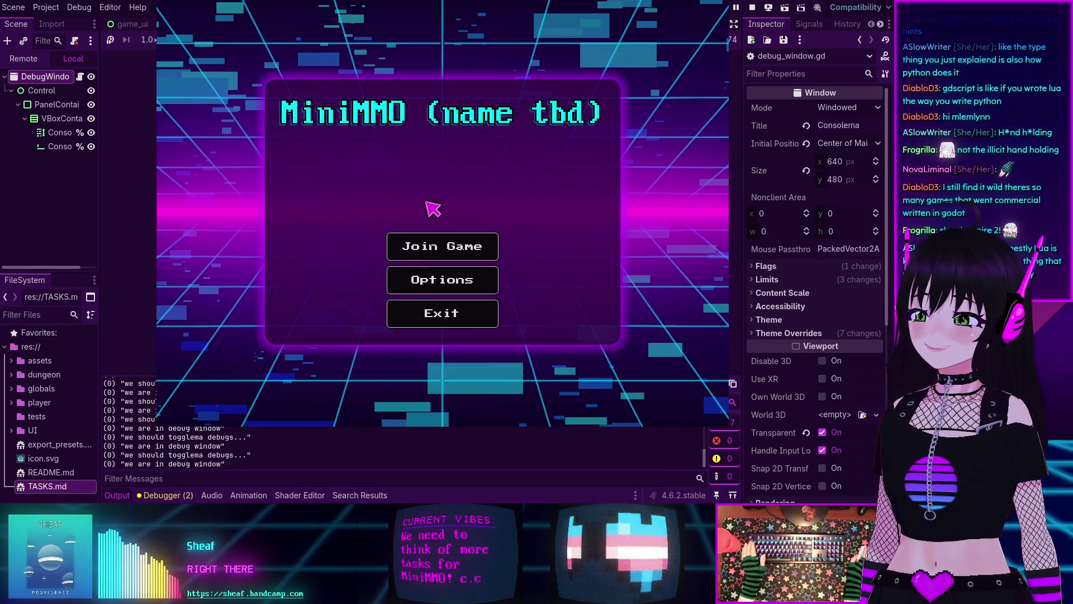
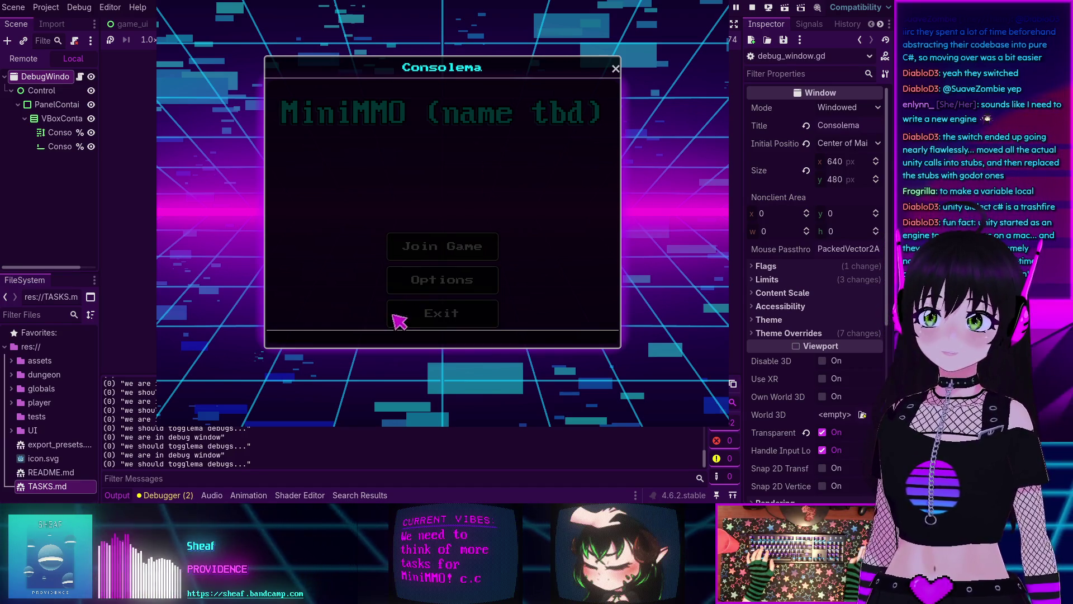
Step: Stop the running MiniMMO game to return to debug_soup.gd in the Script editor
{"action": "left_click", "coordinate": [753, 7]}
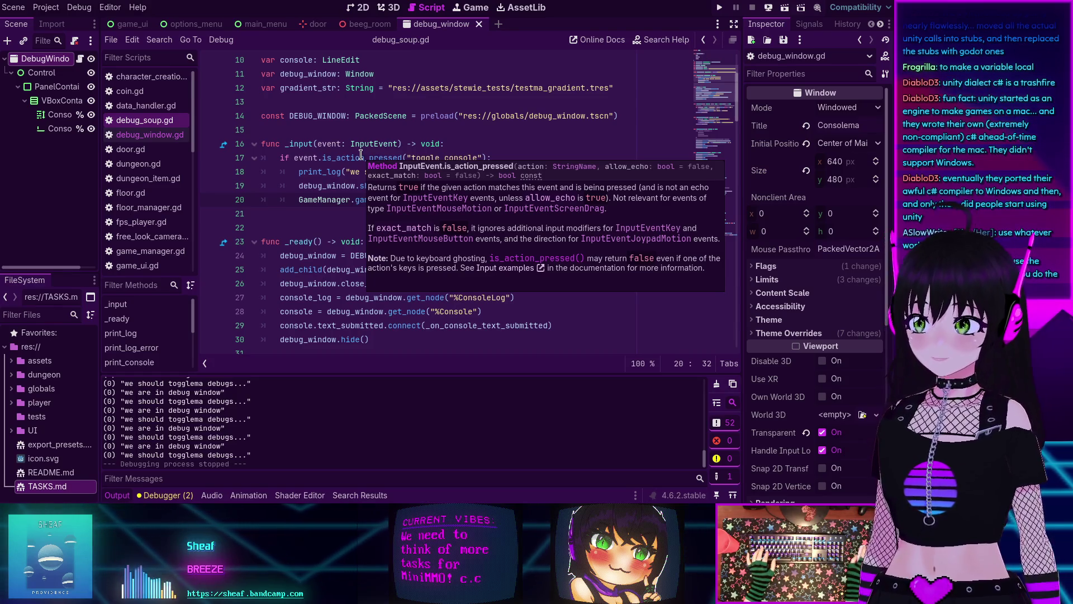
{"action": "left_click", "coordinate": [407, 283]}
{"action": "left_click", "coordinate": [116, 495]}
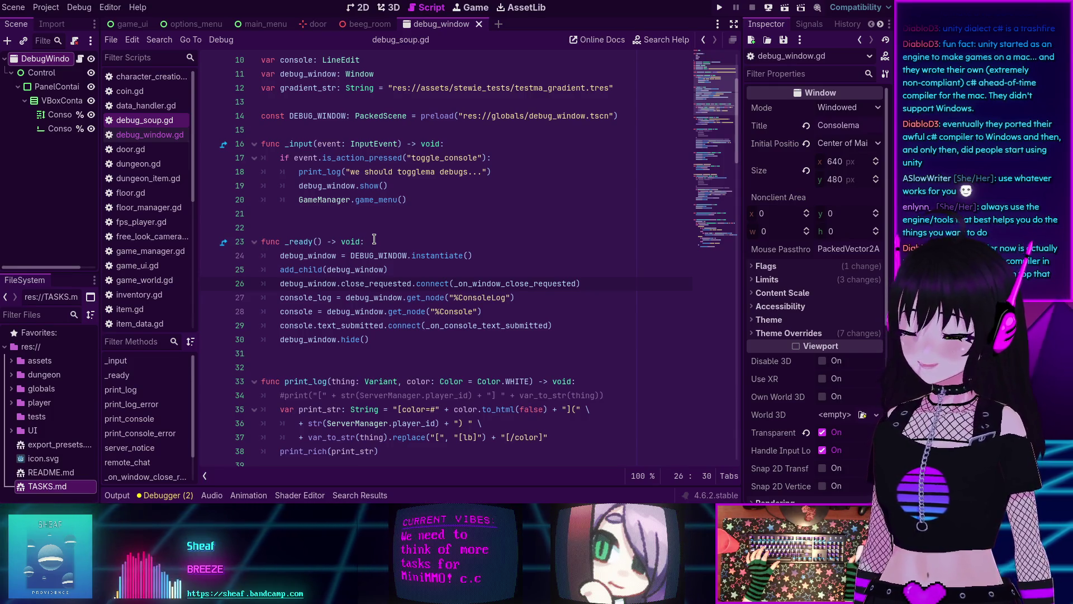
{"action": "scroll", "coordinate": [374, 240], "scroll_direction": "down", "scroll_amount": 3}
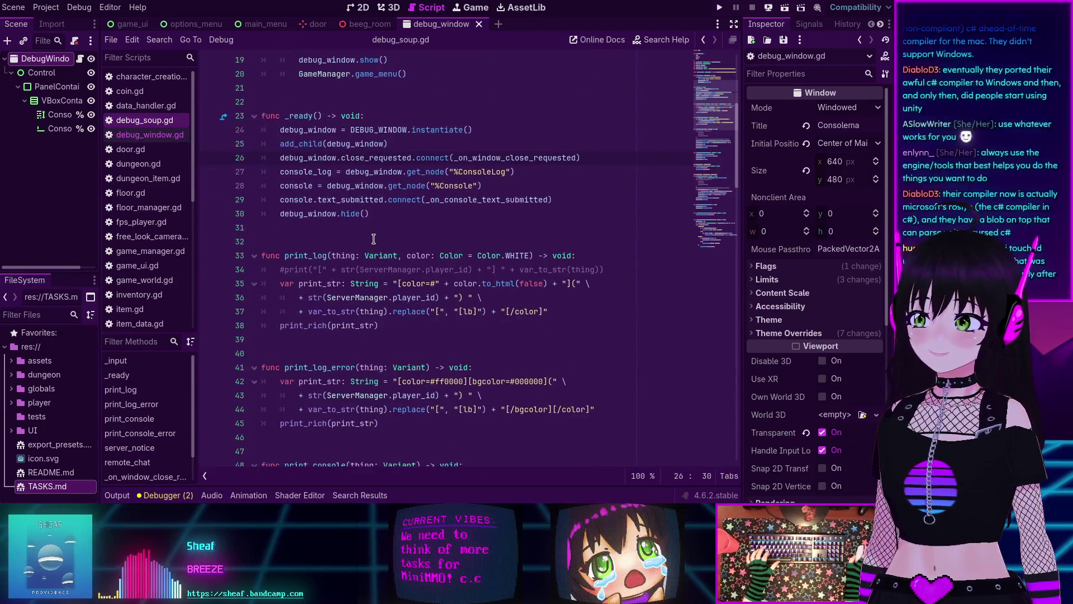
{"action": "scroll", "coordinate": [374, 239], "scroll_direction": "down", "scroll_amount": 1}
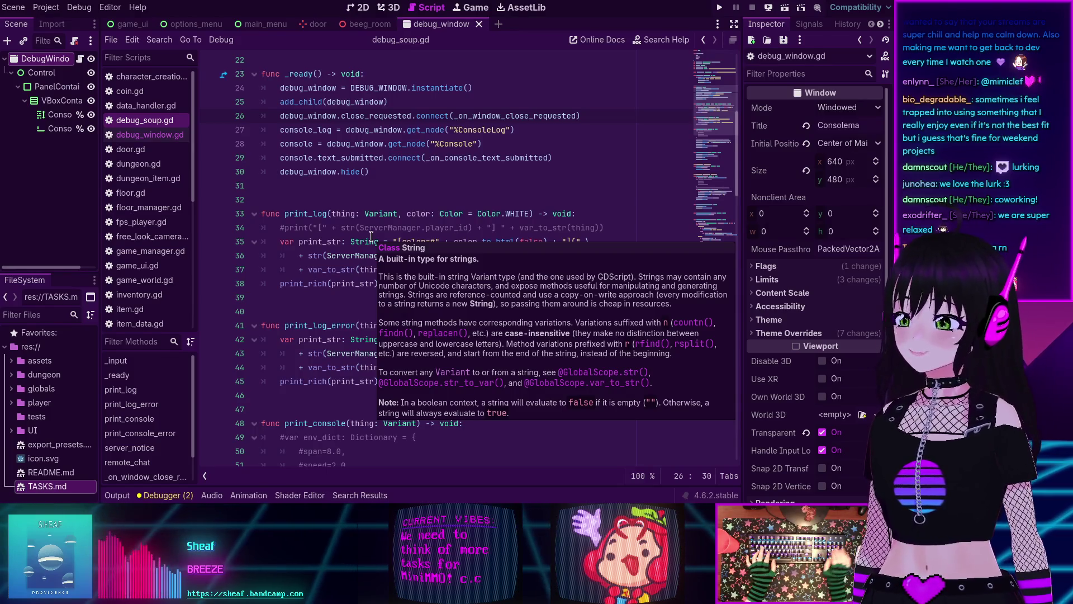
{"action": "left_click", "coordinate": [385, 200]}
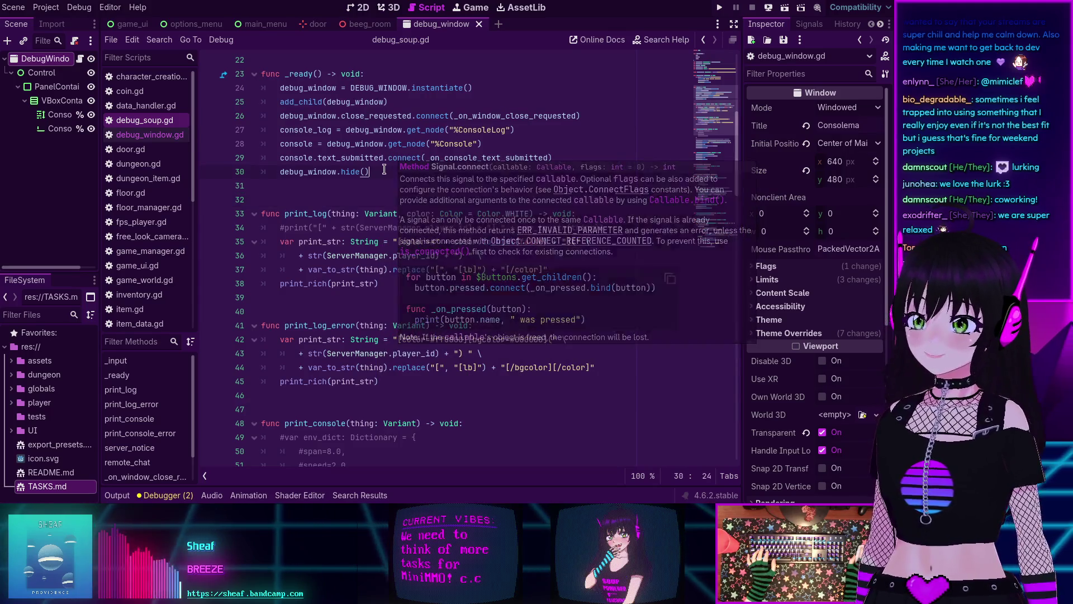
Step: Place the caret after line 30 of debug_soup.gd and launch MiniMMO with F5
{"action": "left_click", "coordinate": [384, 171]}
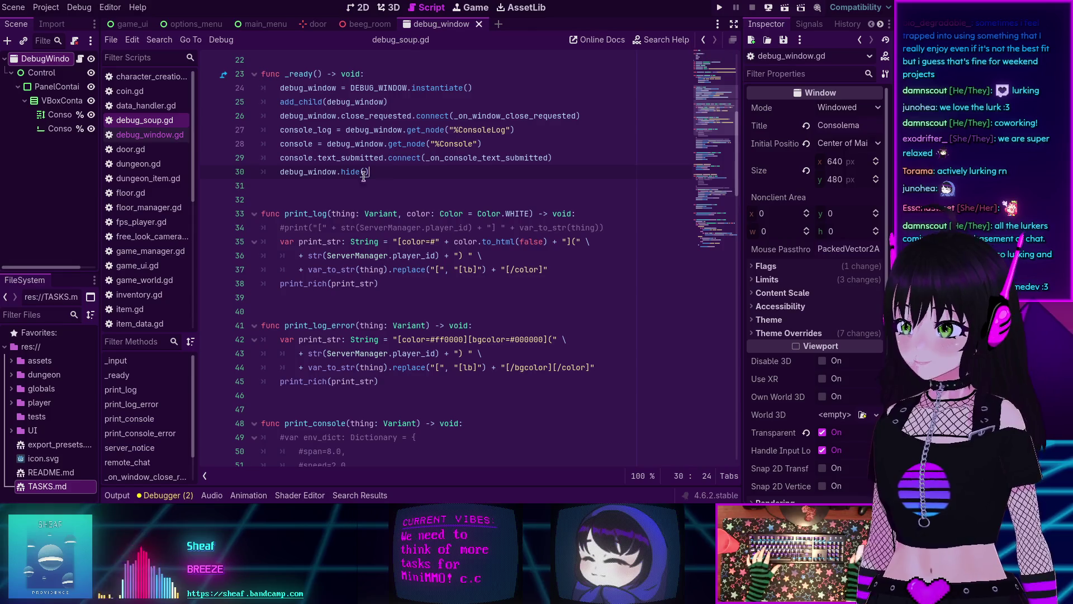
{"action": "left_click", "coordinate": [420, 198]}
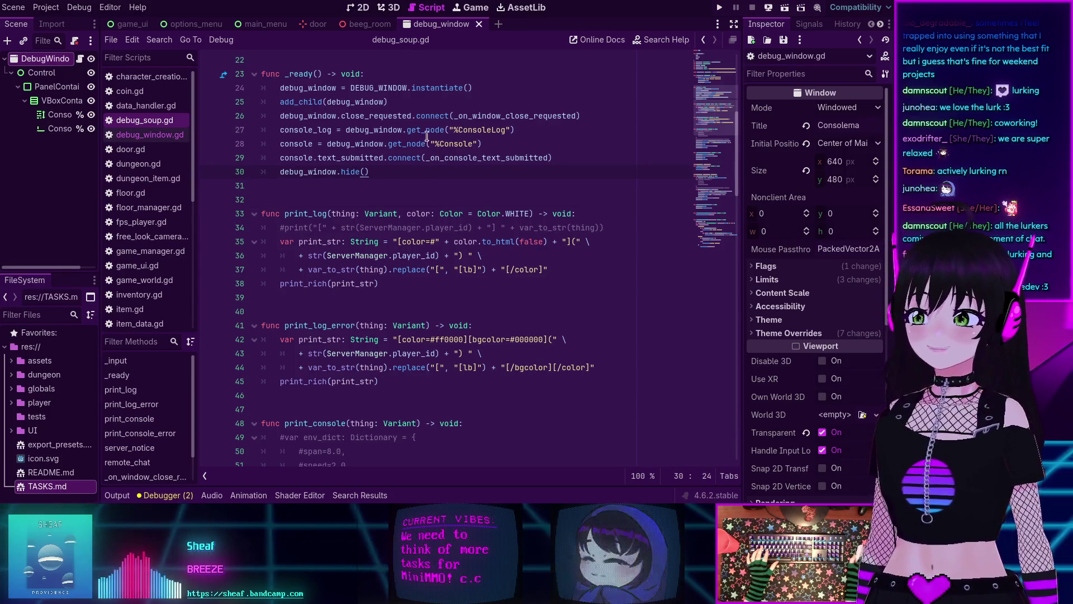
{"action": "scroll", "coordinate": [413, 139], "scroll_direction": "down", "scroll_amount": 1}
{"action": "scroll", "coordinate": [447, 145], "scroll_direction": "up", "scroll_amount": 1}
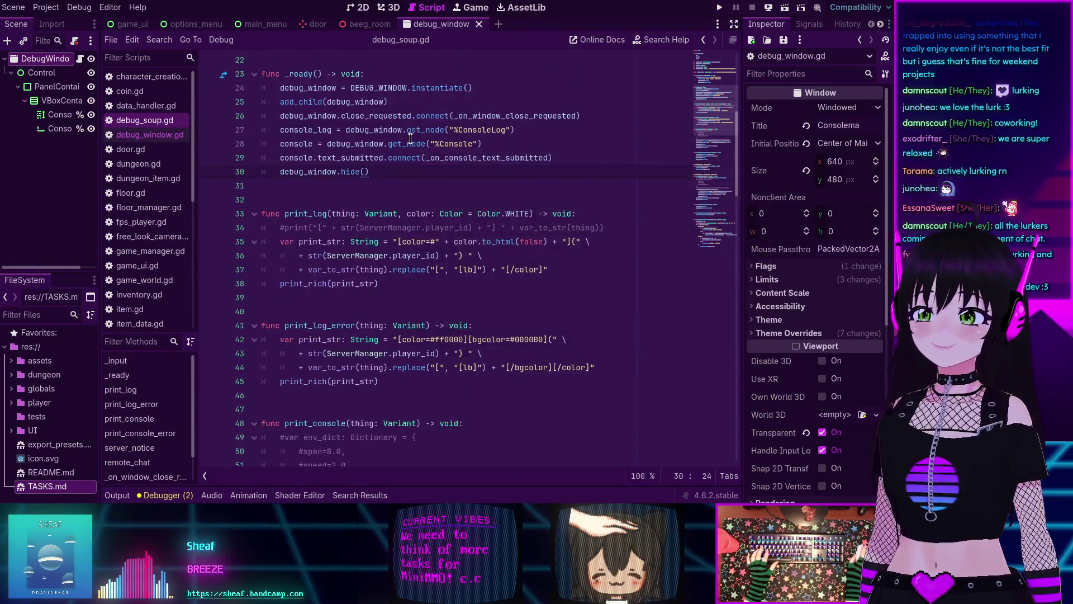
{"action": "key", "text": "F5"}
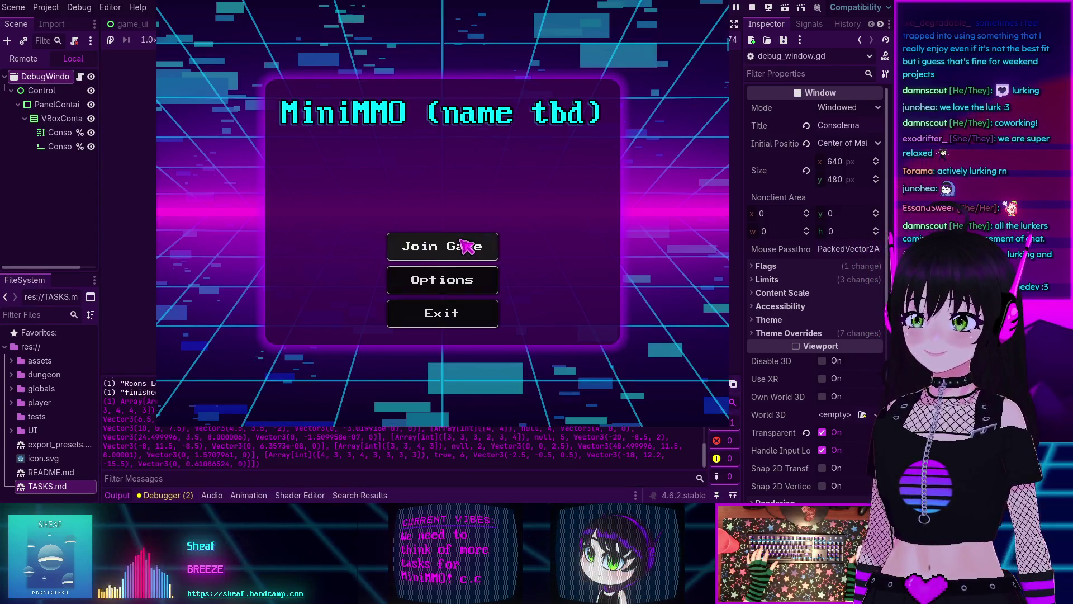
Step: Toggle the debug console, then join a game and connect to the localhost server
{"action": "key", "text": "quoteleft"}
{"action": "key", "text": "quoteleft"}
{"action": "key", "text": "quoteleft"}
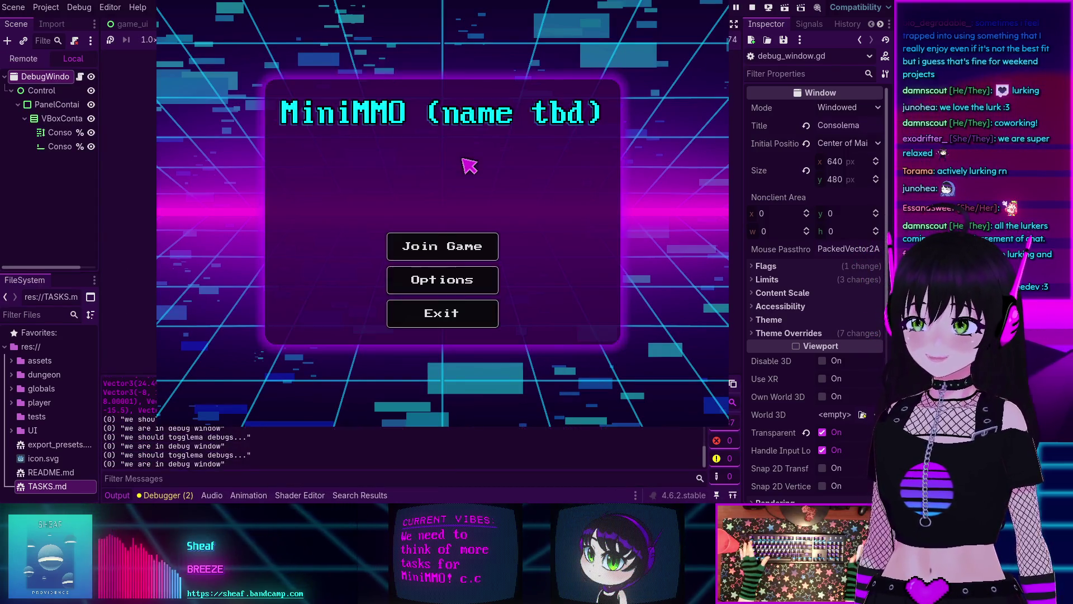
{"action": "left_click", "coordinate": [541, 375]}
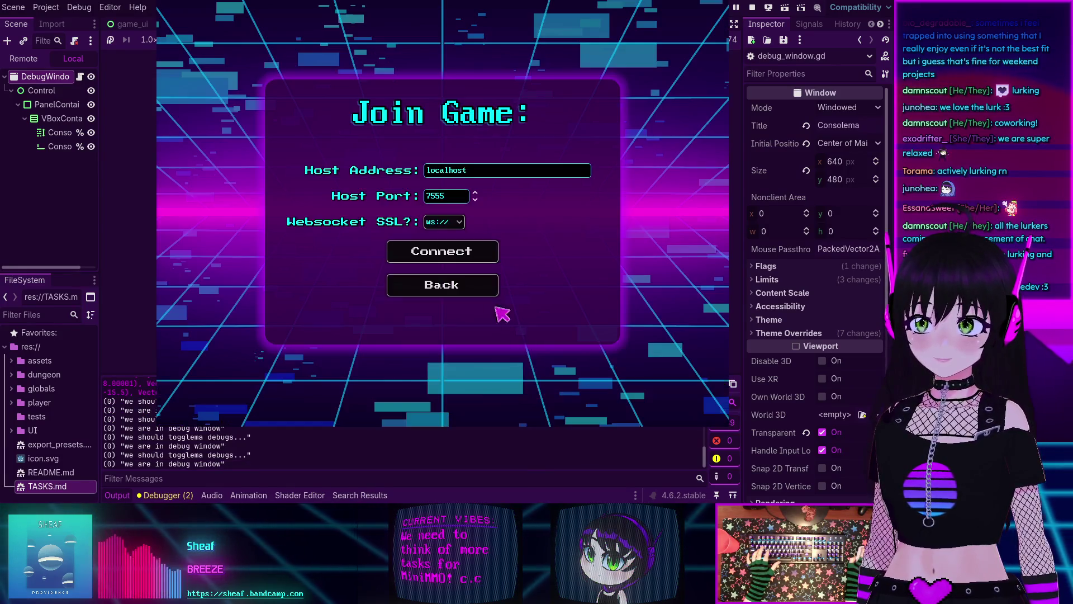
{"action": "left_click", "coordinate": [439, 250]}
Step: Toggle the Consolema console over the world, walk the player forward, and end the run with F8
{"action": "key", "text": "grave"}
{"action": "key", "text": "grave"}
{"action": "key", "text": "grave"}
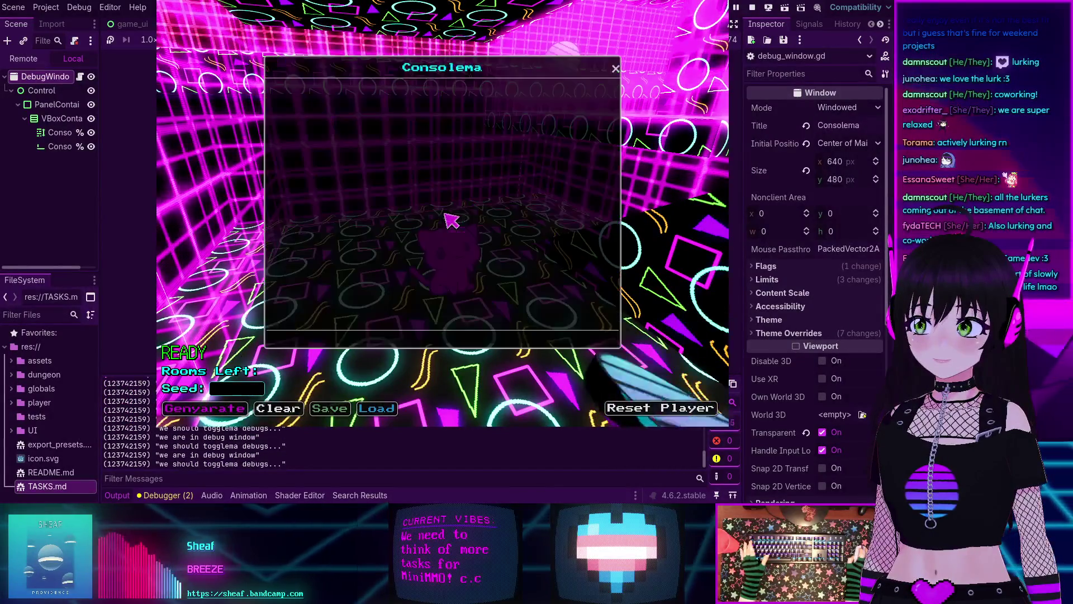
{"action": "key", "text": "grave"}
{"action": "key", "text": "grave"}
{"action": "key", "text": "grave"}
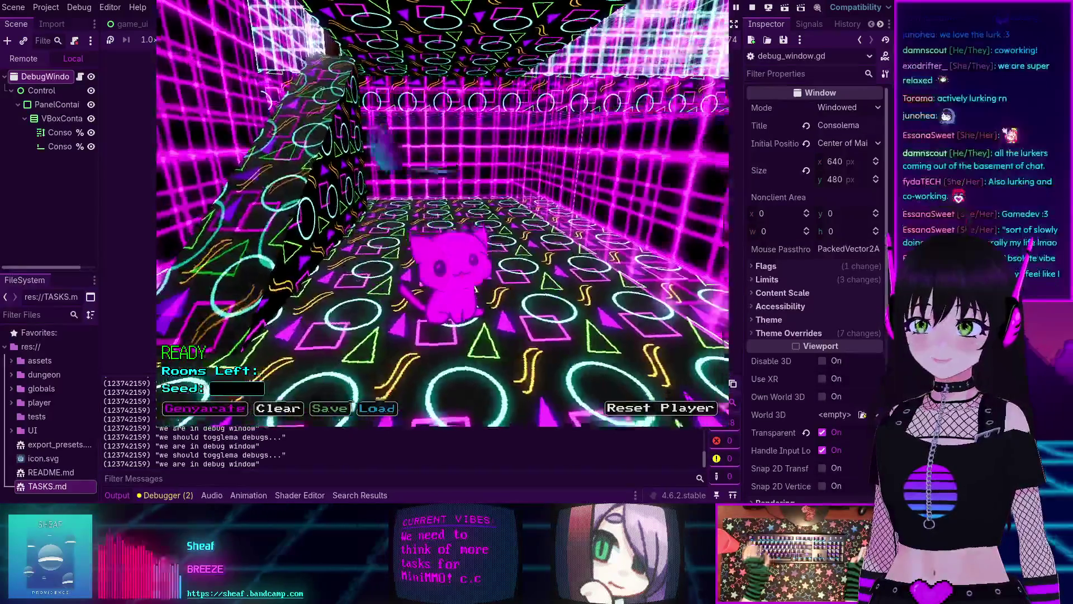
{"action": "key", "text": "grave"}
{"action": "key", "text": "grave"}
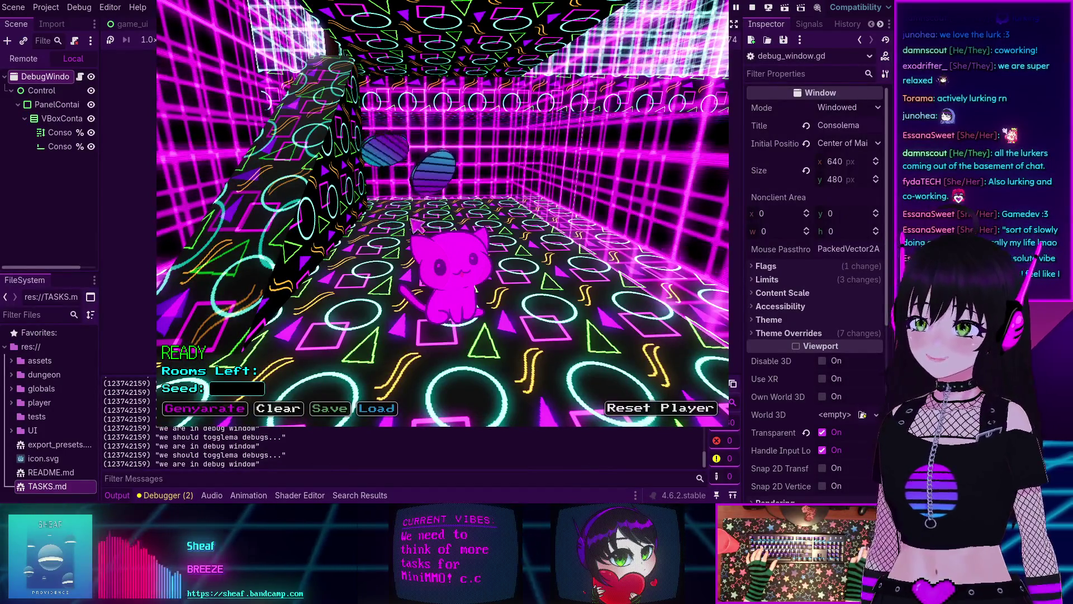
{"action": "key", "text": "w"}
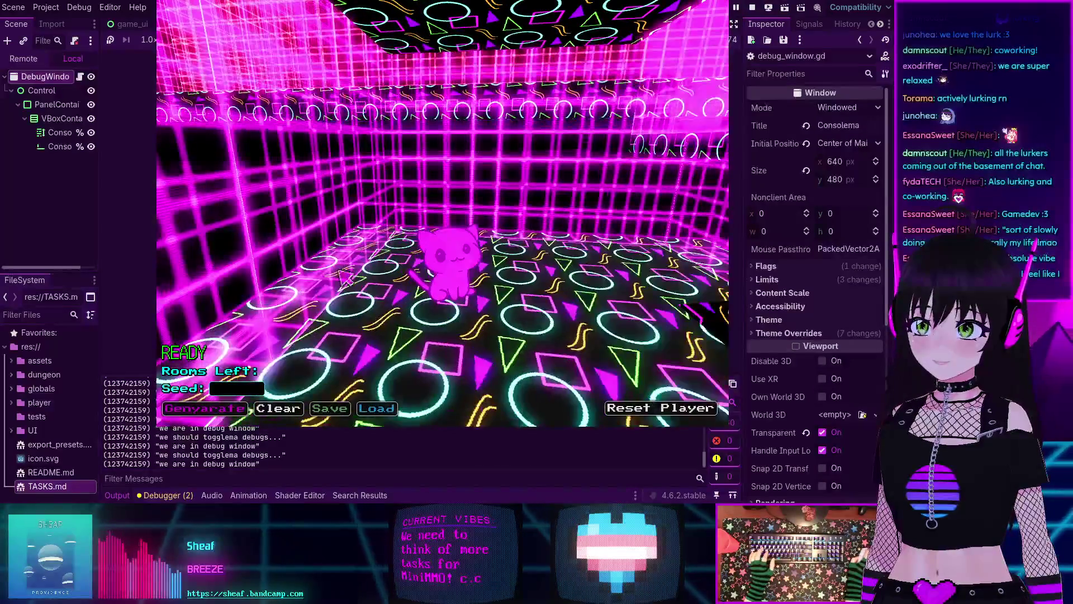
{"action": "key", "text": "w"}
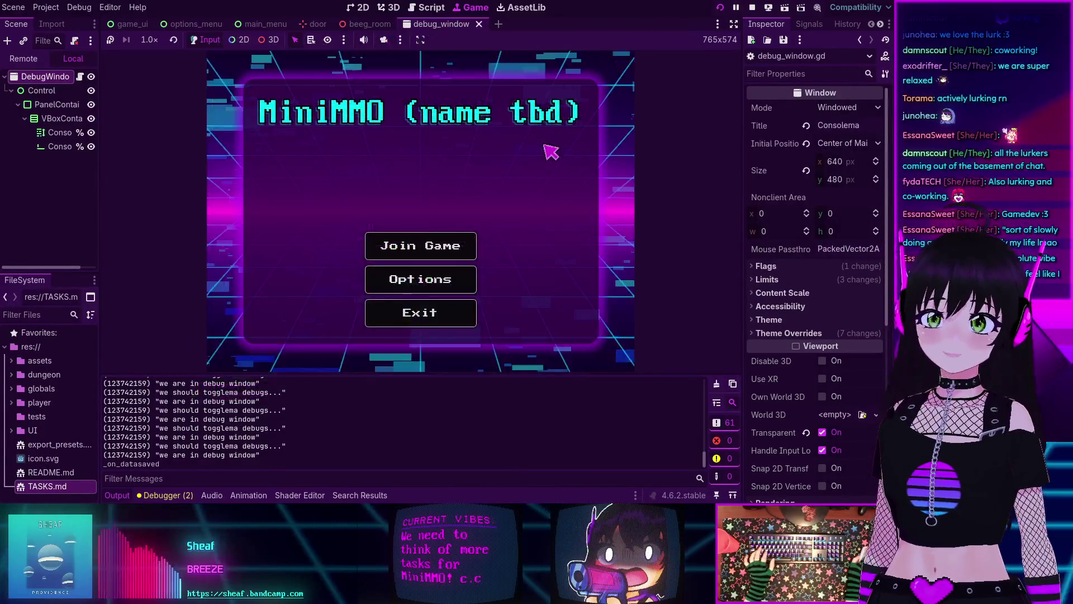
{"action": "key", "text": "F8"}
Step: Lower the Debug > Customize Run Instances count from 3 to 2 and confirm
{"action": "left_click", "coordinate": [106, 7]}
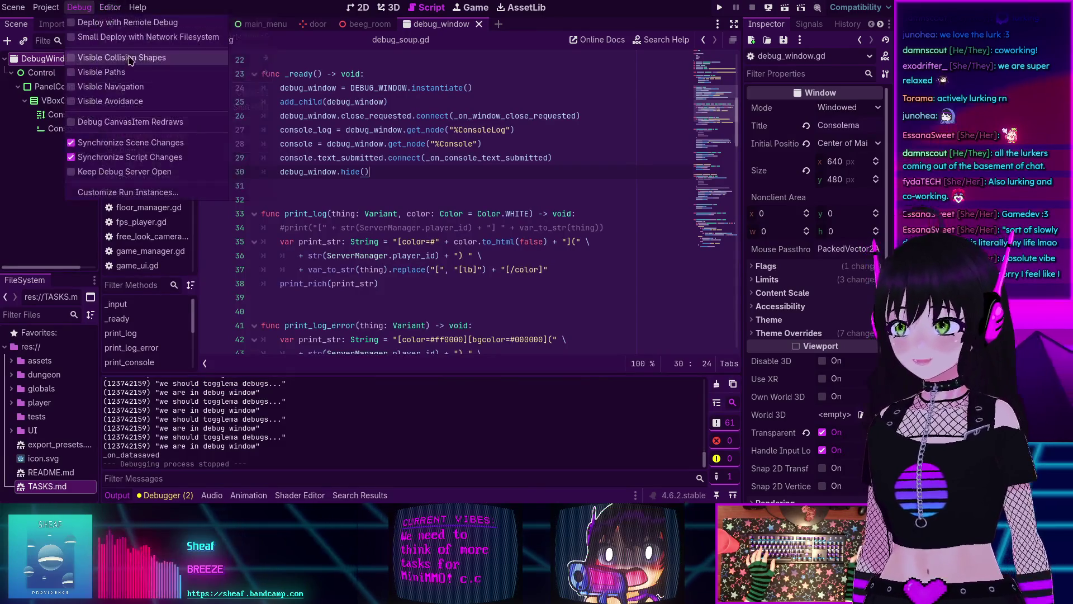
{"action": "left_click", "coordinate": [123, 193]}
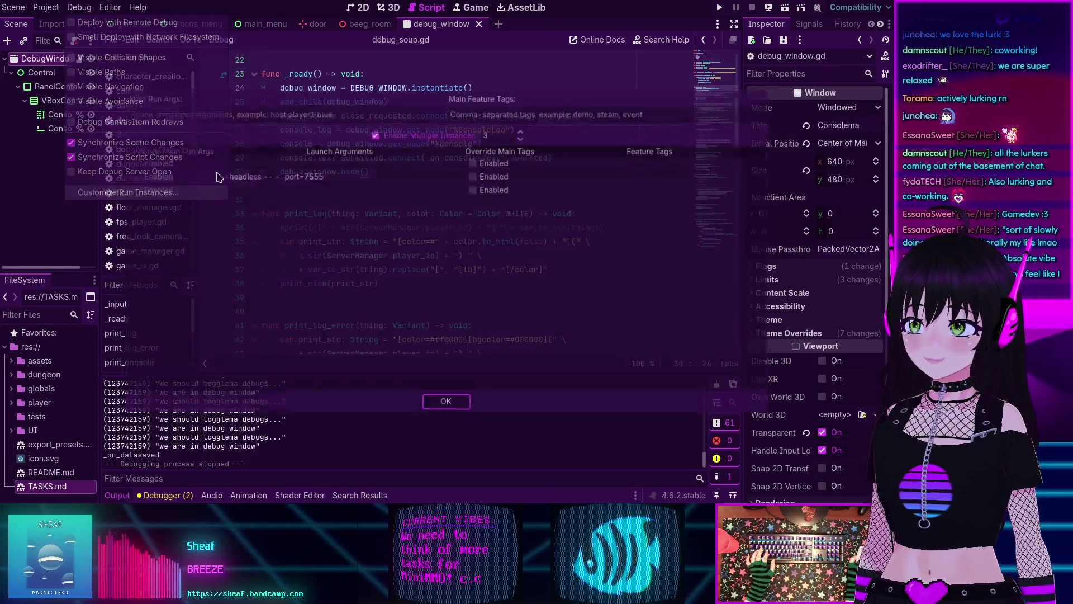
{"action": "left_click", "coordinate": [524, 135]}
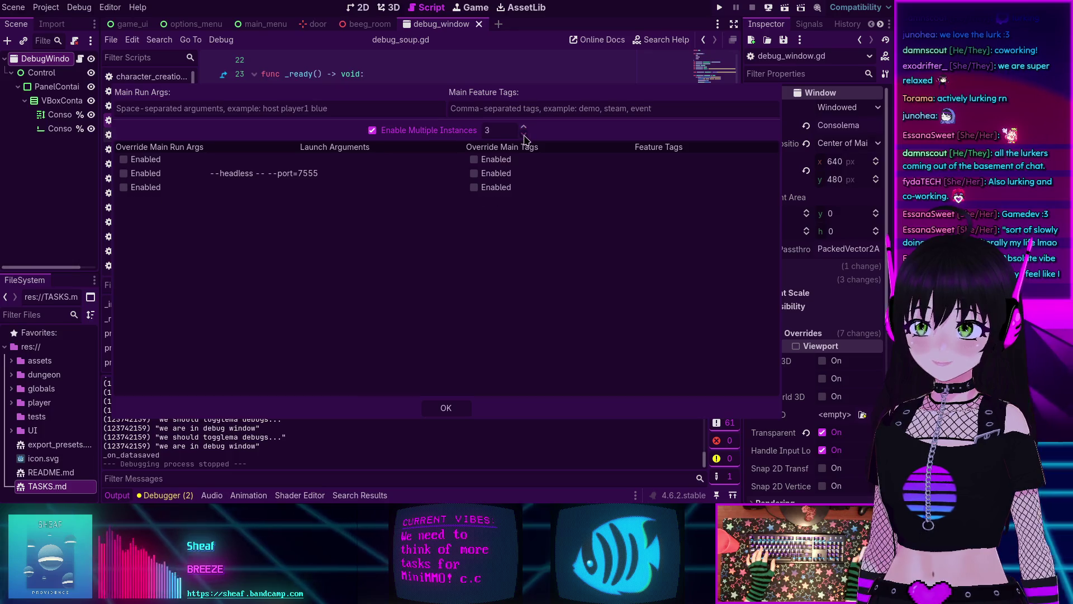
{"action": "left_click", "coordinate": [436, 414]}
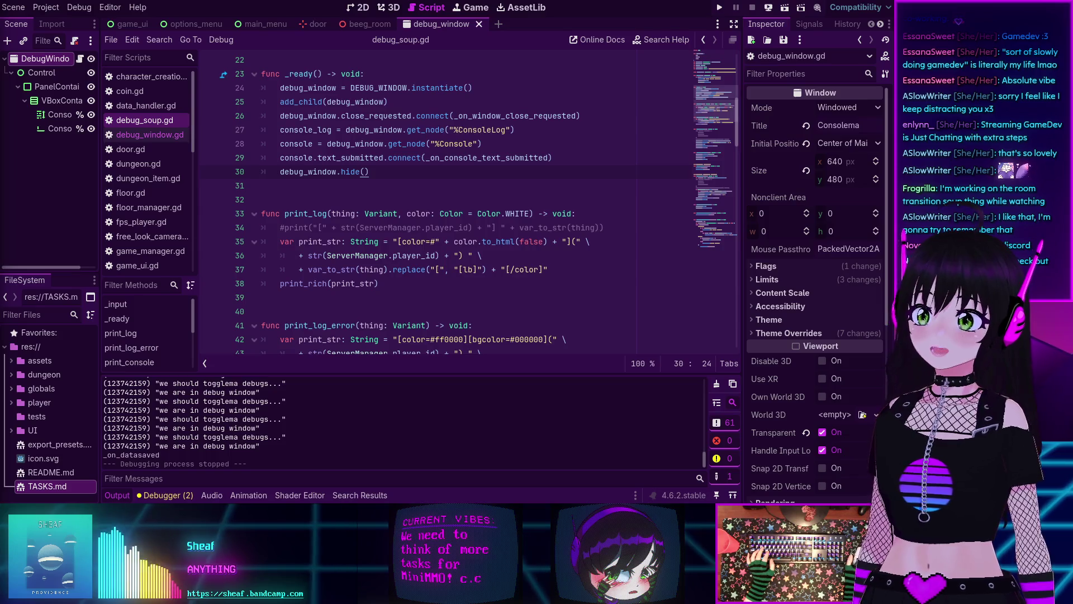
Step: Review debug_soup.gd's _input and _ready handlers, then switch to debug_window.gd
{"action": "left_click", "coordinate": [388, 171]}
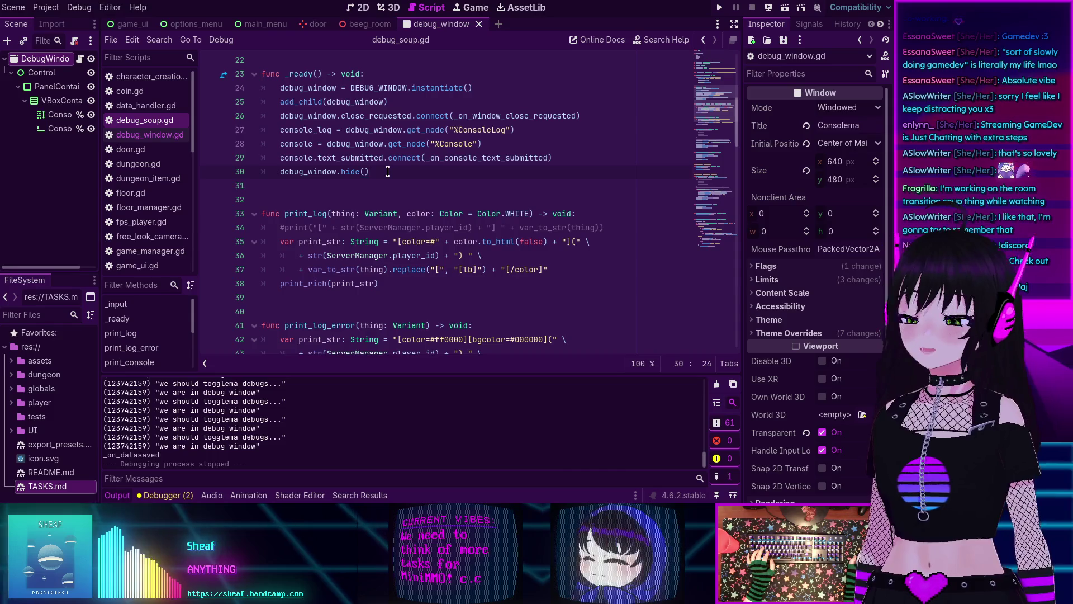
{"action": "left_click", "coordinate": [386, 171]}
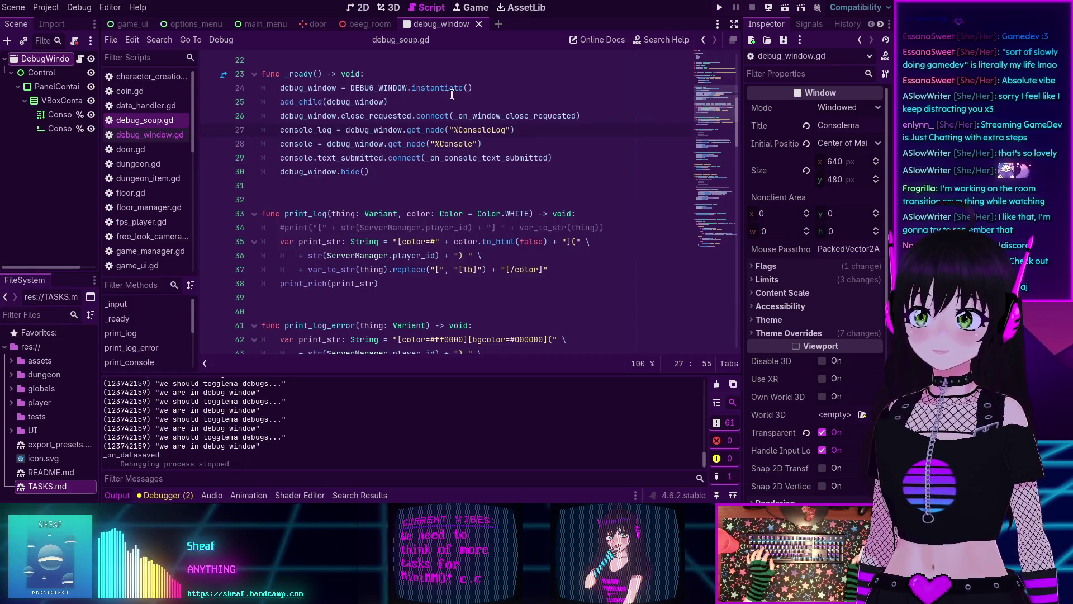
{"action": "scroll", "coordinate": [387, 155], "scroll_direction": "down", "scroll_amount": 1}
{"action": "scroll", "coordinate": [335, 179], "scroll_direction": "up", "scroll_amount": 7}
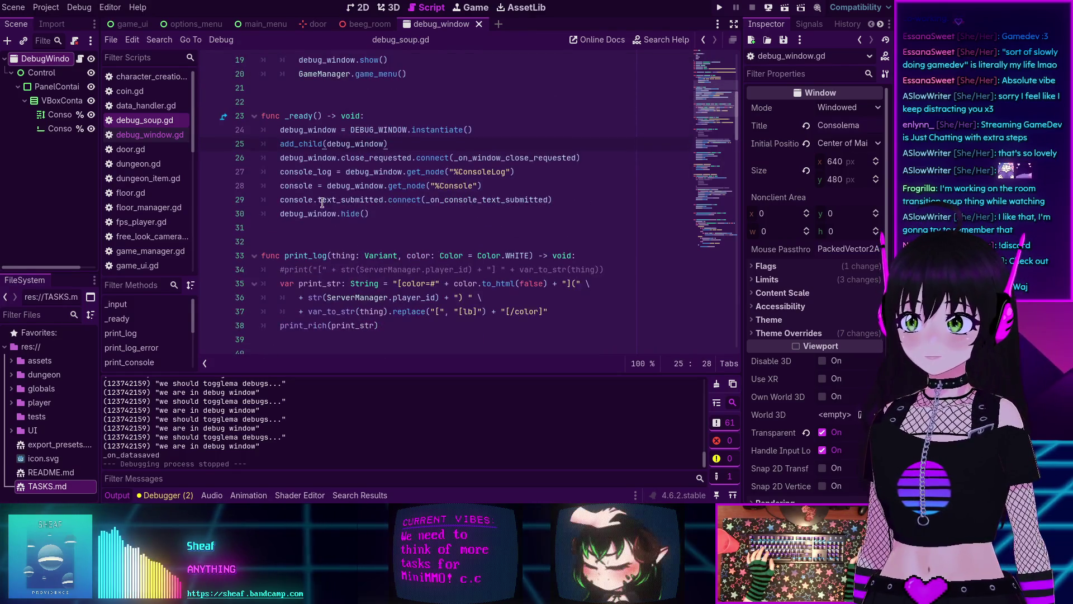
{"action": "scroll", "coordinate": [299, 200], "scroll_direction": "up", "scroll_amount": 1}
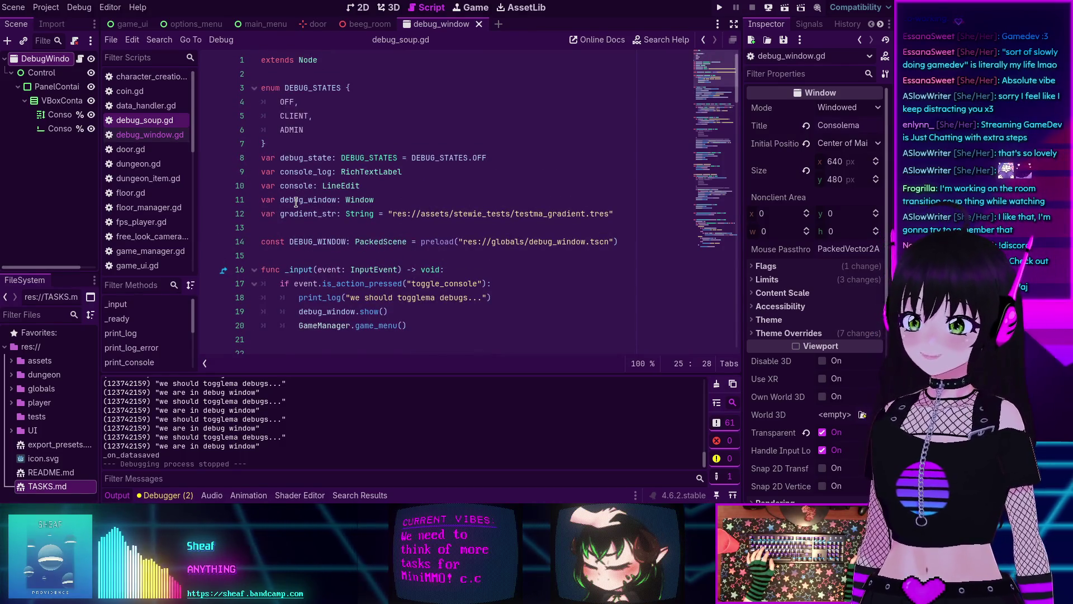
{"action": "scroll", "coordinate": [297, 202], "scroll_direction": "down", "scroll_amount": 8}
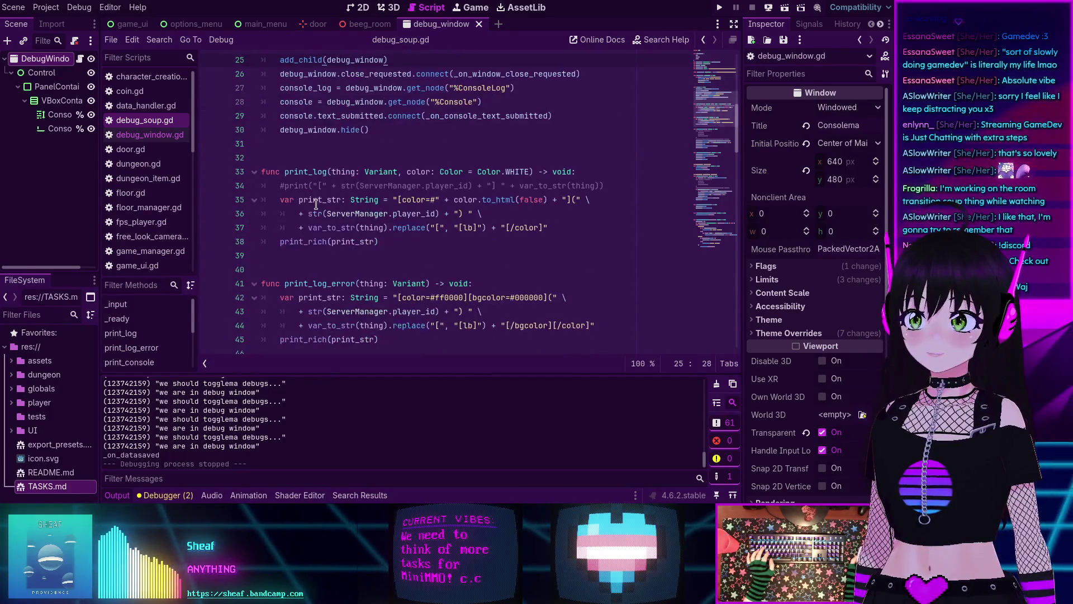
{"action": "scroll", "coordinate": [387, 143], "scroll_direction": "up", "scroll_amount": 2}
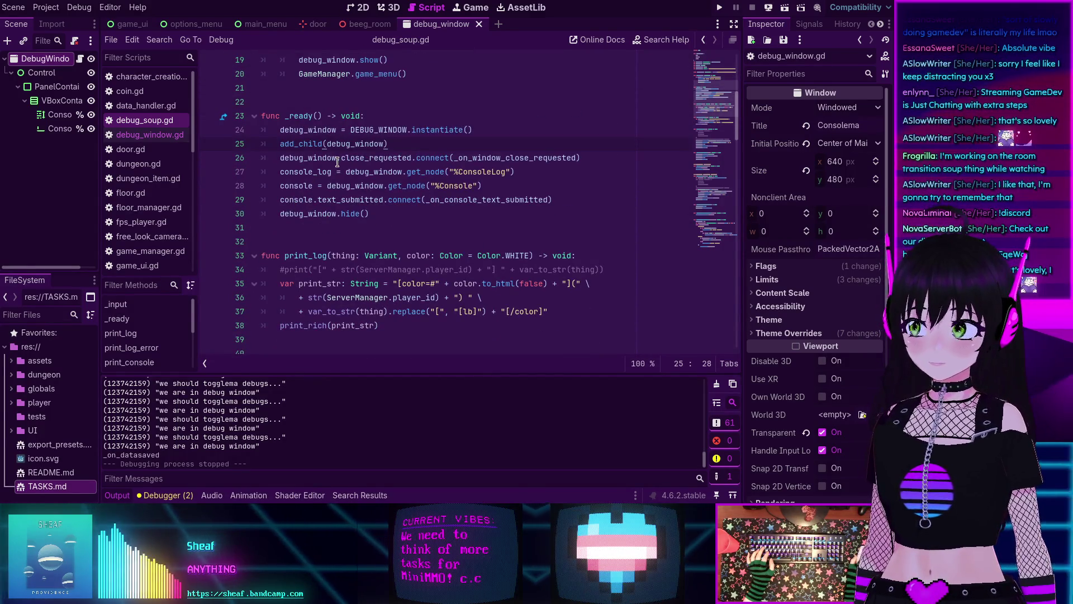
{"action": "mouse_move", "coordinate": [338, 162]}
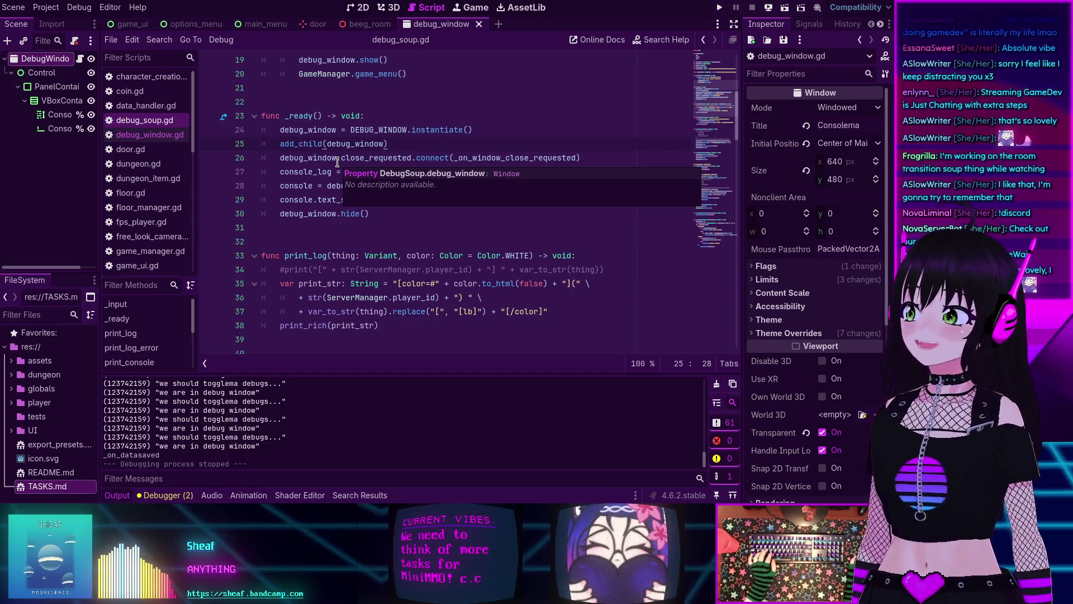
{"action": "scroll", "coordinate": [415, 274], "scroll_direction": "down", "scroll_amount": 3}
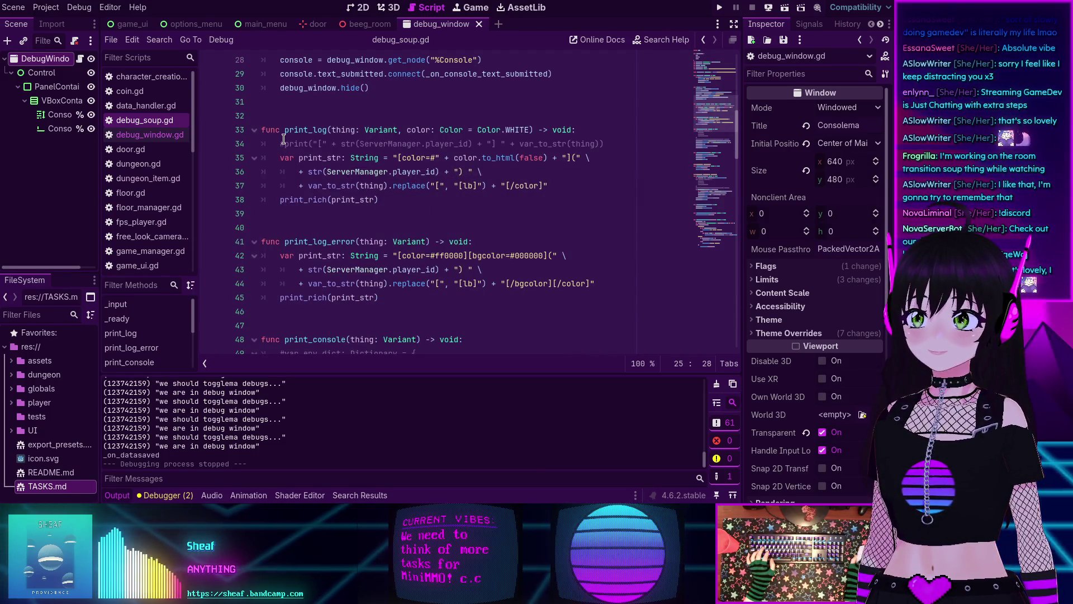
{"action": "scroll", "coordinate": [283, 139], "scroll_direction": "up", "scroll_amount": 4}
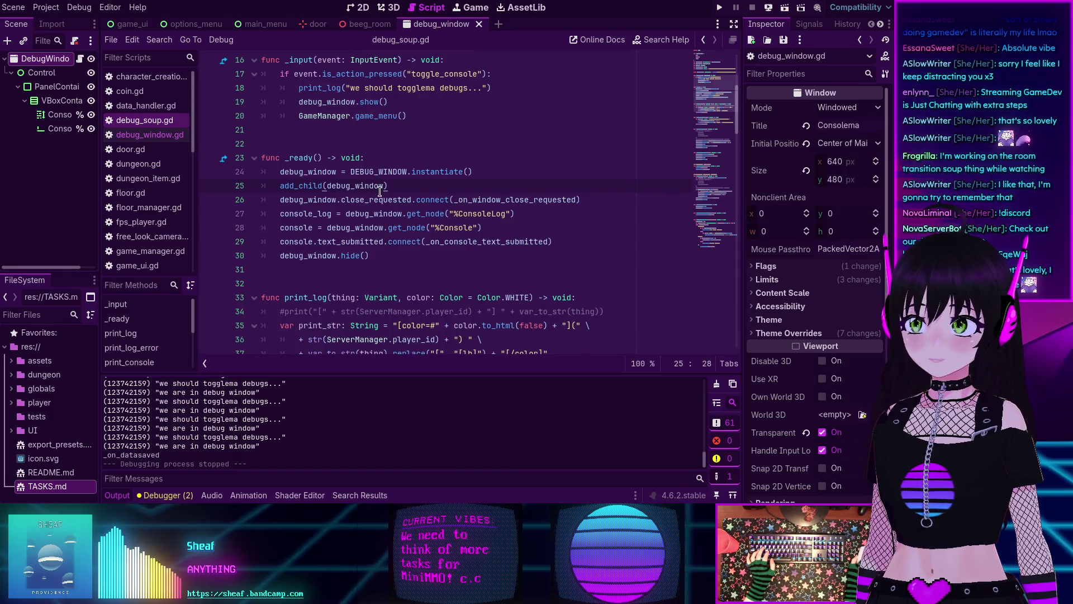
{"action": "left_click", "coordinate": [153, 137]}
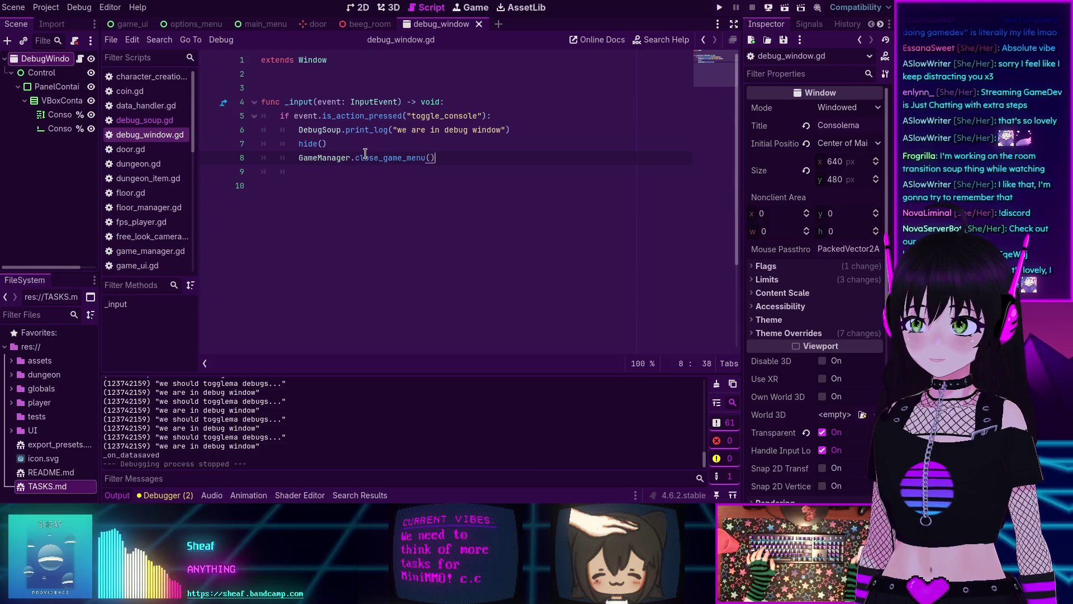
Step: Jump from the close_game_menu() call in debug_window.gd to its definition in game_manager.gd
{"action": "left_click", "coordinate": [394, 162], "text": "ctrl"}
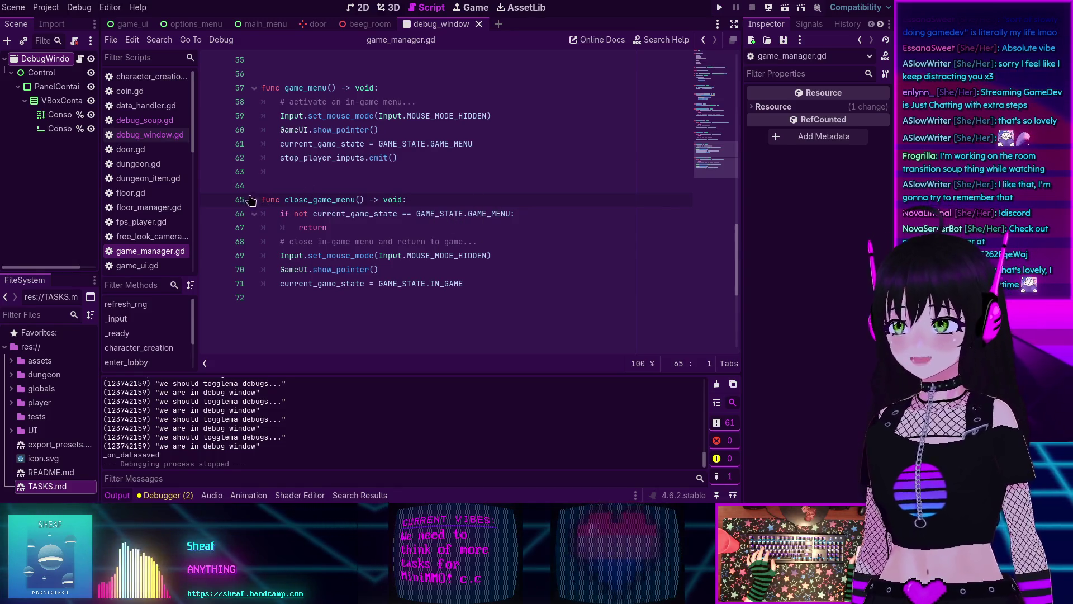
Step: Move the GameManager.game_menu() call above debug_window.show() in debug_soup.gd's toggle_console handler
{"action": "left_click", "coordinate": [143, 121]}
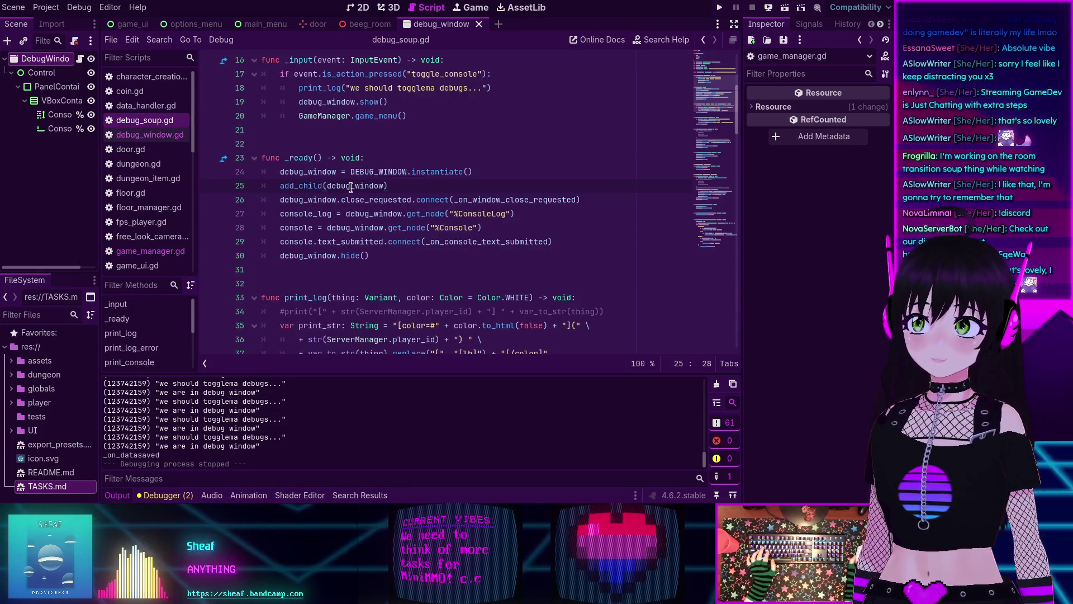
{"action": "scroll", "coordinate": [350, 187], "scroll_direction": "up", "scroll_amount": 1}
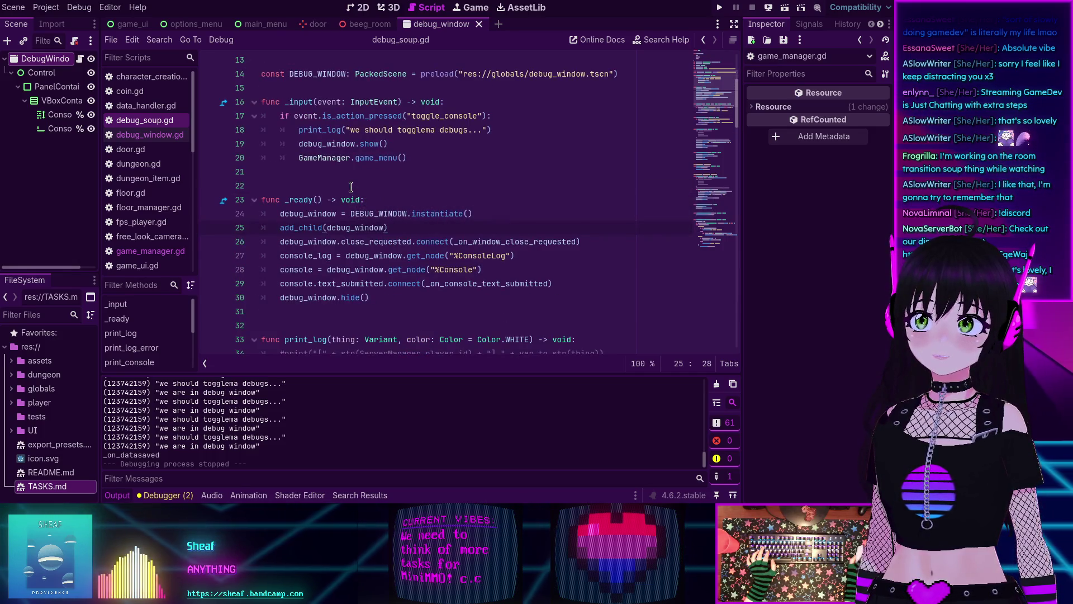
{"action": "left_click", "coordinate": [417, 157]}
{"action": "key", "text": "alt+Up"}
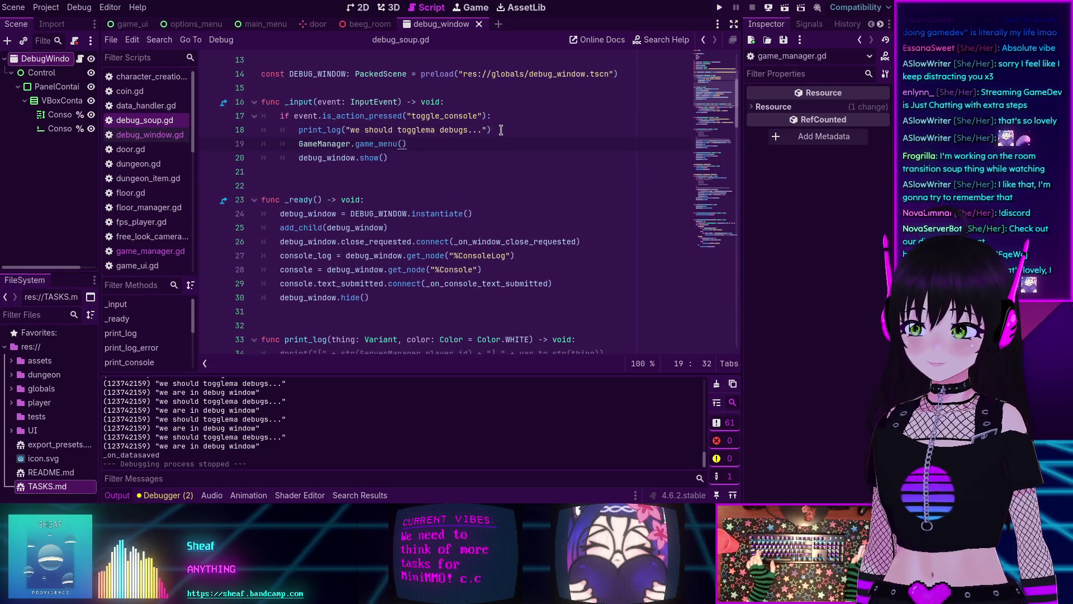
Step: Follow show_pointer from game_manager.gd to its definition in game_ui.gd and browse the scripts
{"action": "left_click", "coordinate": [148, 251]}
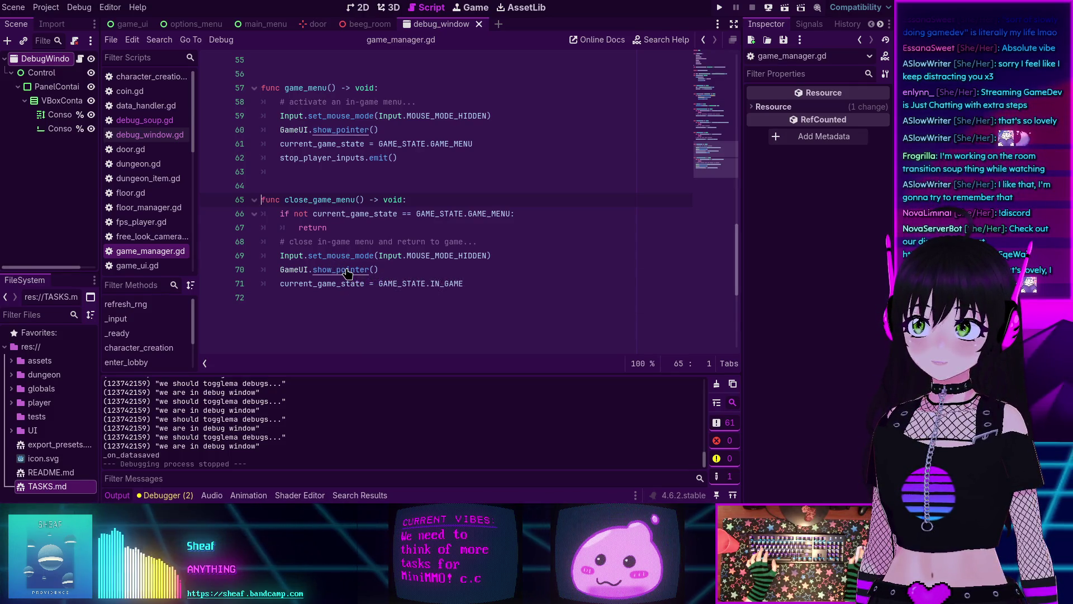
{"action": "left_click", "coordinate": [346, 272], "text": "ctrl"}
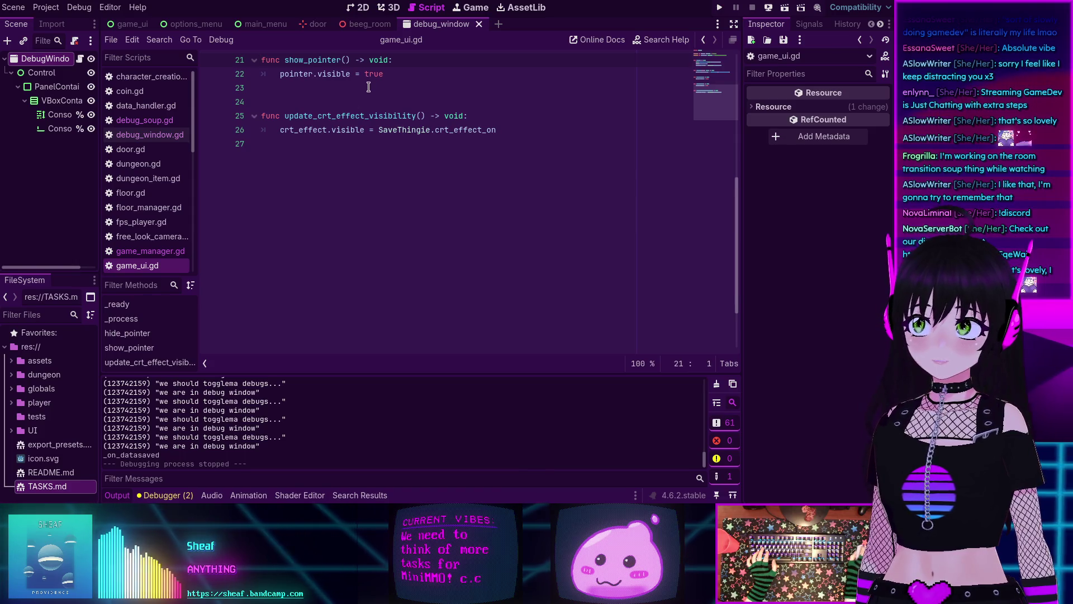
{"action": "key", "text": "ctrl+Home"}
{"action": "scroll", "coordinate": [396, 242], "scroll_direction": "down", "scroll_amount": 6}
{"action": "scroll", "coordinate": [235, 171], "scroll_direction": "up", "scroll_amount": 5}
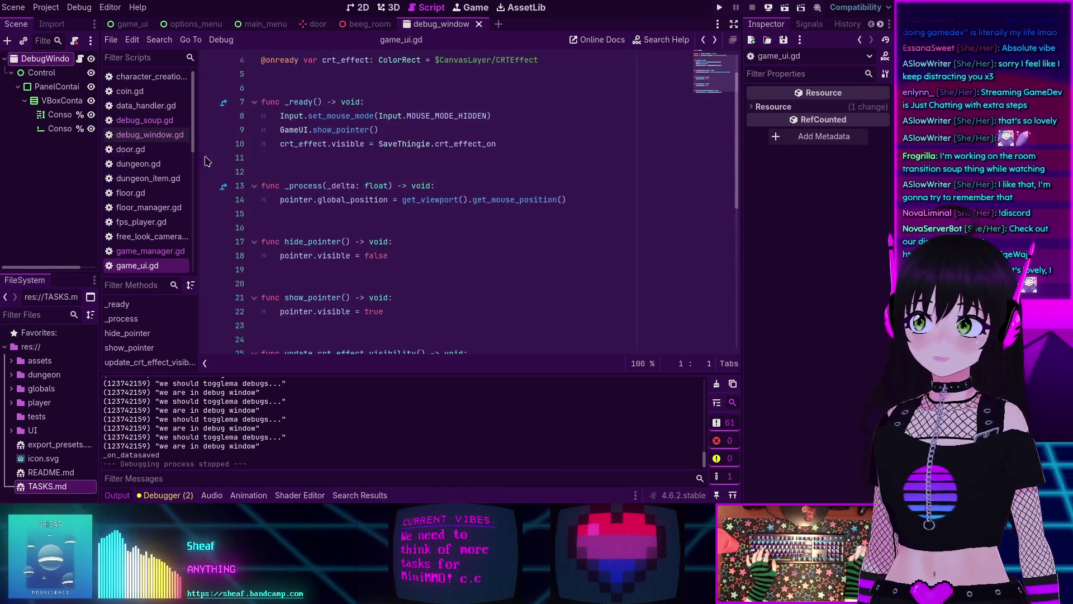
{"action": "left_click", "coordinate": [147, 134]}
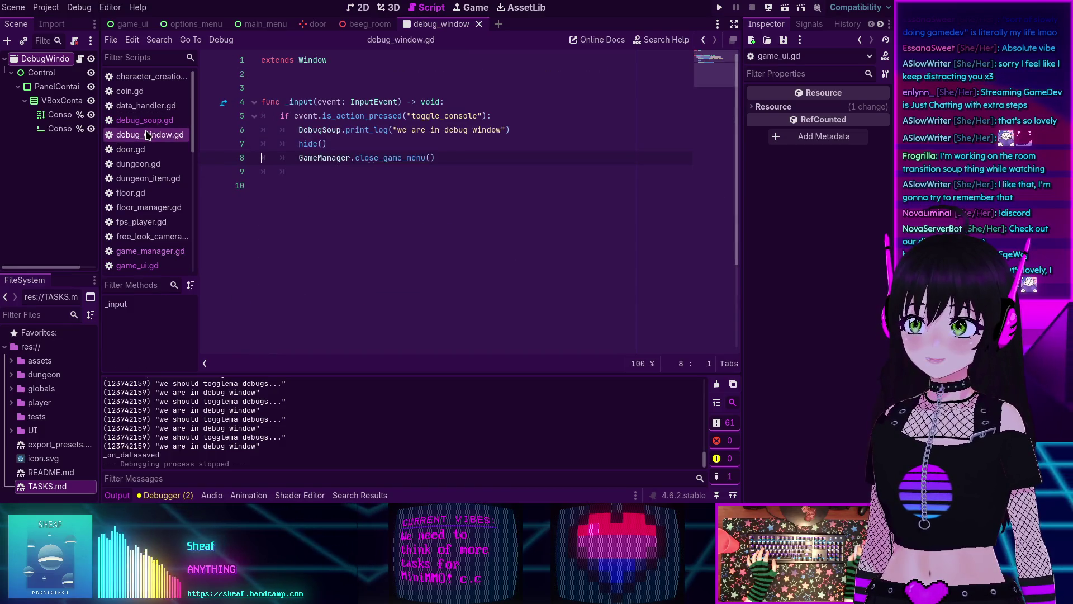
{"action": "left_click", "coordinate": [145, 266]}
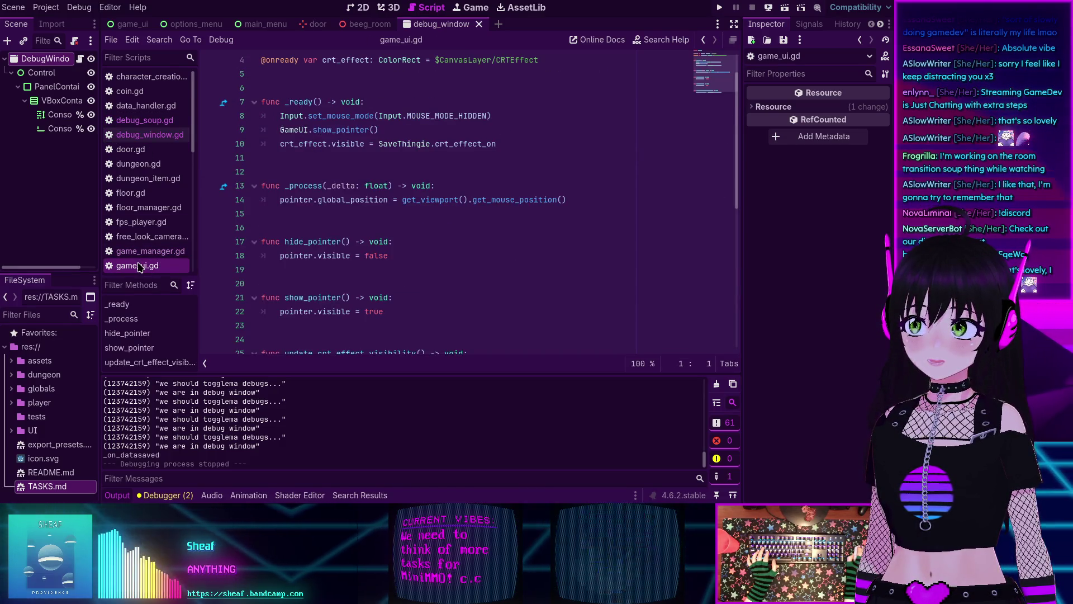
Step: Step through the script history back to game_manager.gd and select MOUSE_MODE_HIDDEN on line 69
{"action": "left_click", "coordinate": [703, 40]}
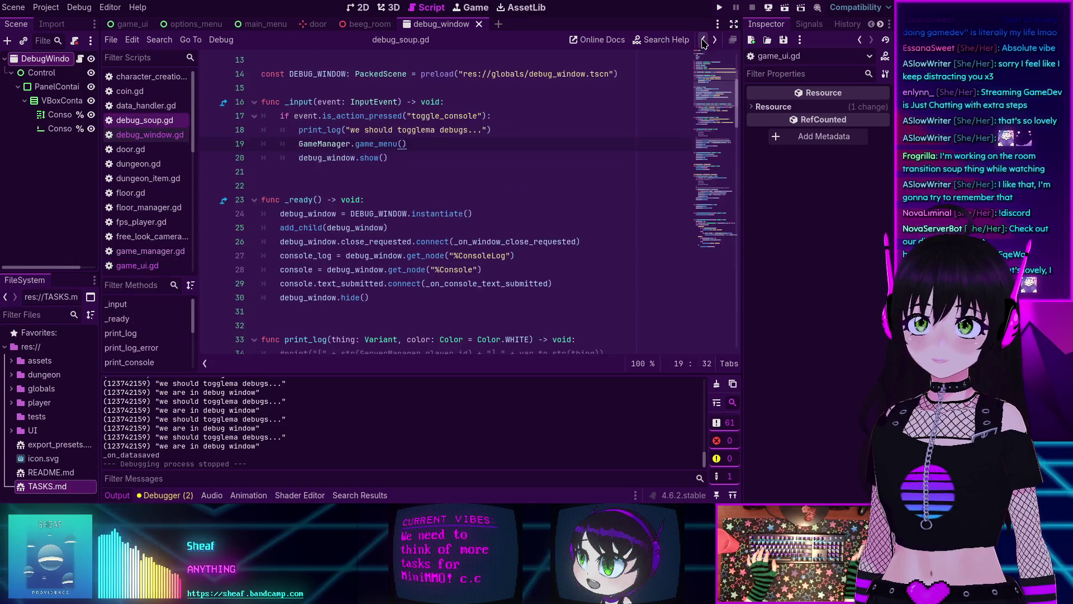
{"action": "left_click", "coordinate": [704, 40]}
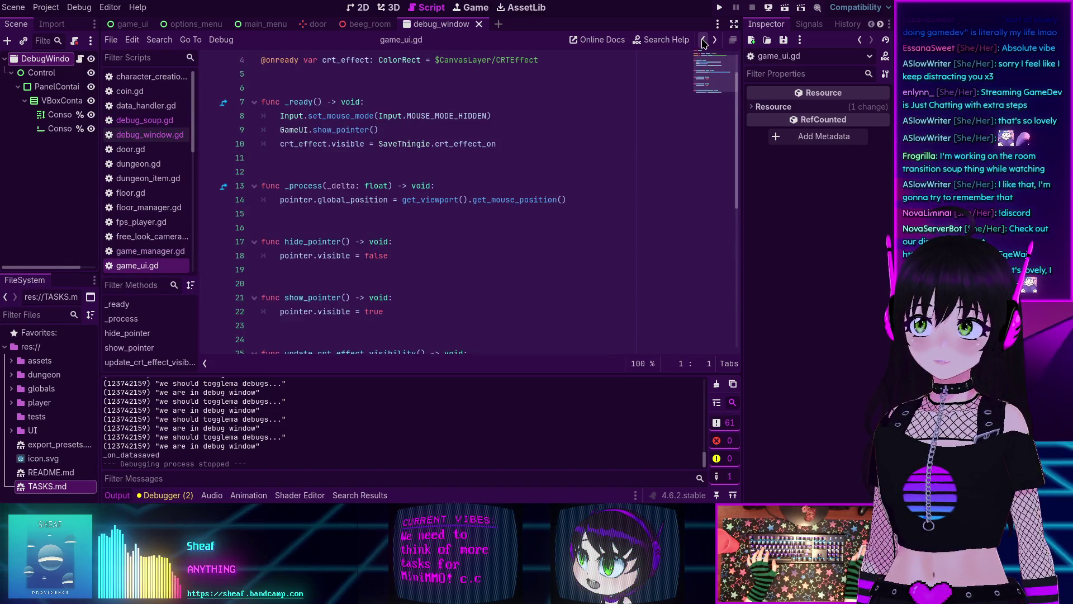
{"action": "left_click", "coordinate": [716, 39]}
{"action": "left_click", "coordinate": [715, 40]}
{"action": "scroll", "coordinate": [373, 152], "scroll_direction": "down", "scroll_amount": 4}
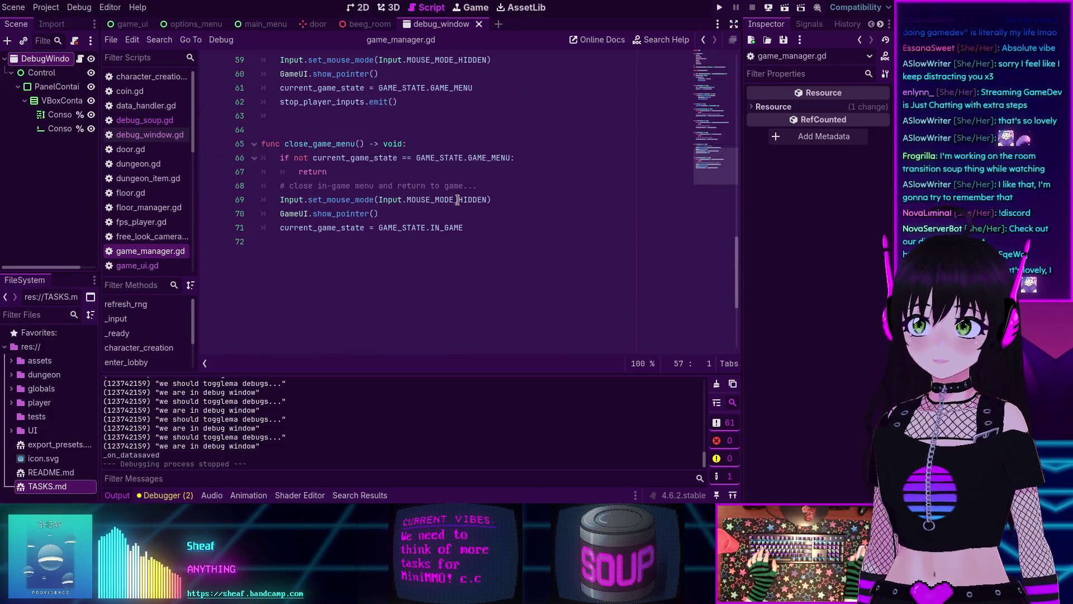
{"action": "double_click", "coordinate": [436, 201]}
Step: Replace MOUSE_MODE_HIDDEN with MOUSE_MODE_CAPTURED in close_game_menu and save game_manager.gd
{"action": "key", "text": "BackSpace"}
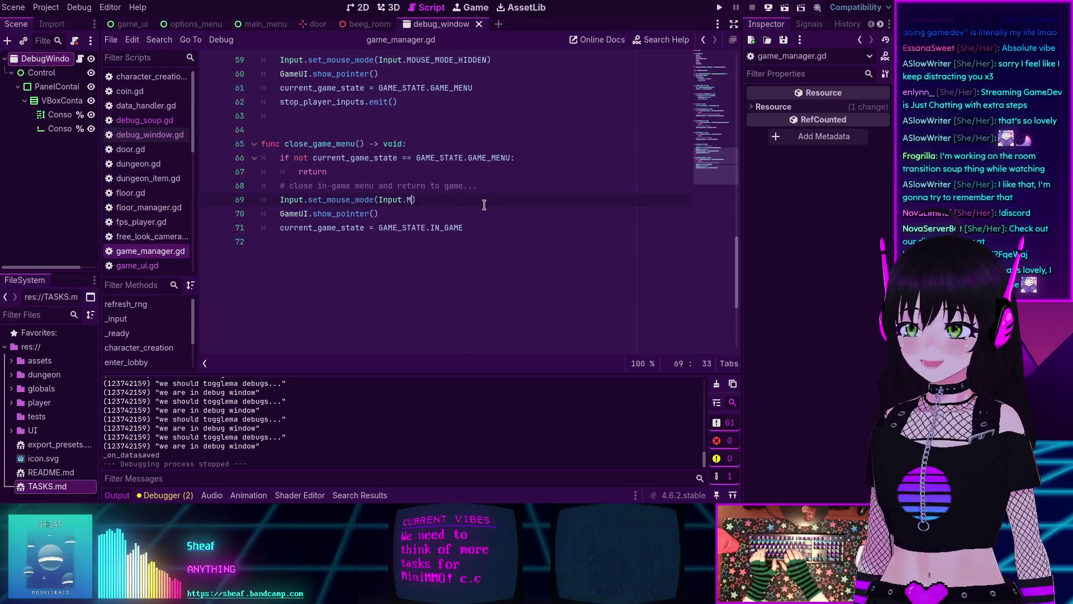
{"action": "type", "text": "MOU"}
{"action": "key", "text": "Return"}
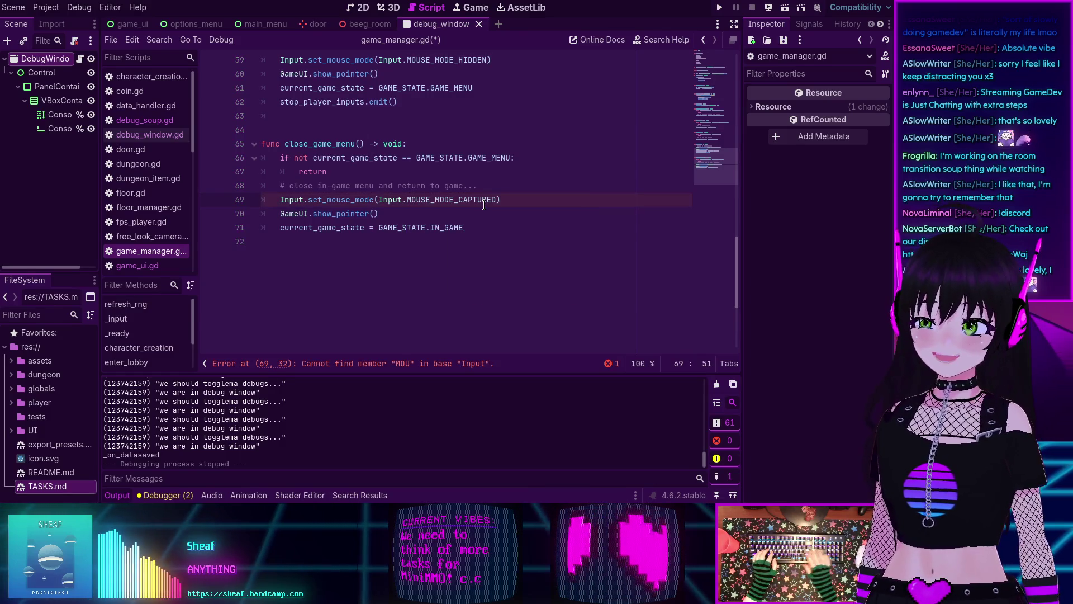
{"action": "key", "text": "ctrl+s"}
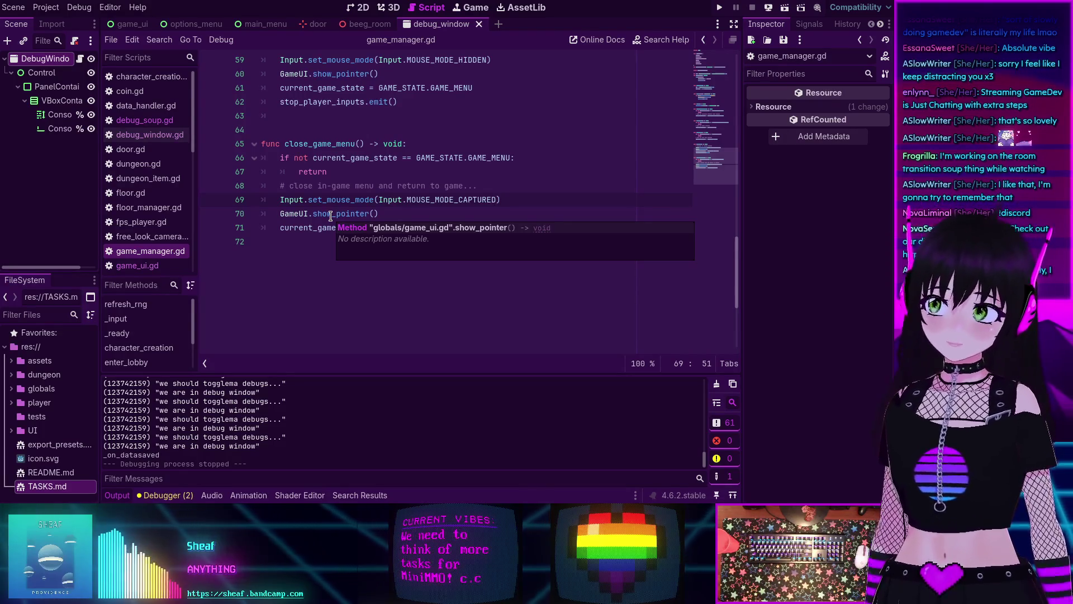
Step: Scroll through close_game_menu and place the caret on the show_pointer() call
{"action": "scroll", "coordinate": [366, 216], "scroll_direction": "up", "scroll_amount": 3}
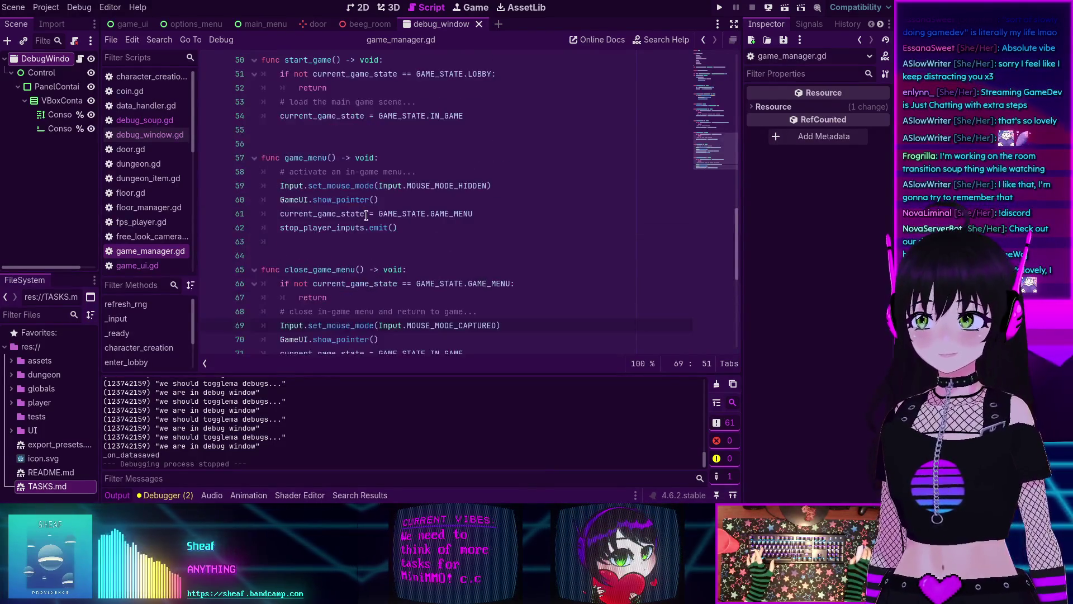
{"action": "scroll", "coordinate": [367, 215], "scroll_direction": "down", "scroll_amount": 2}
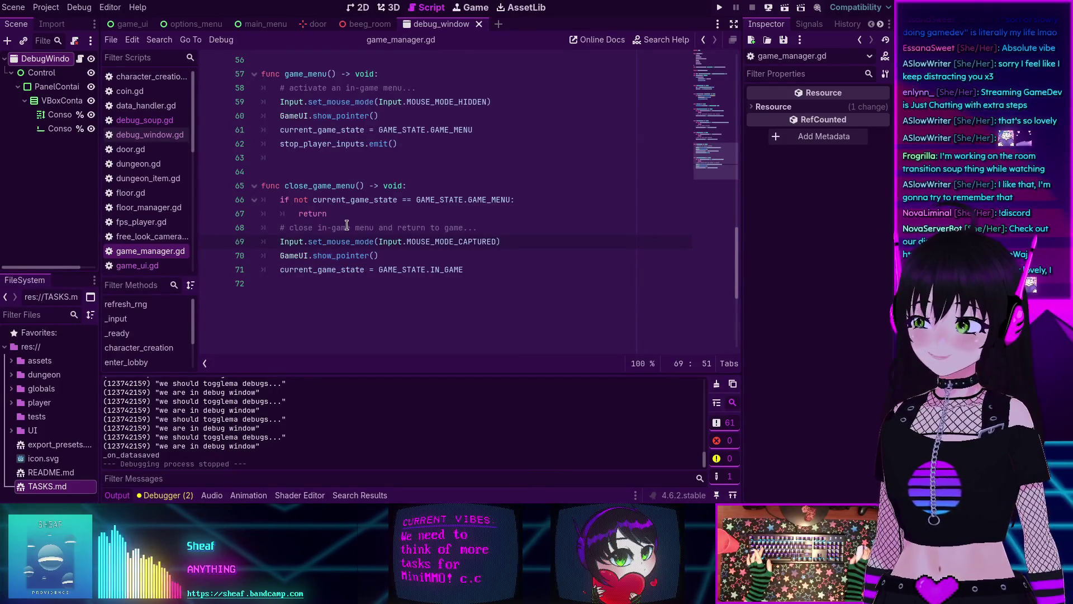
{"action": "scroll", "coordinate": [347, 224], "scroll_direction": "up", "scroll_amount": 13}
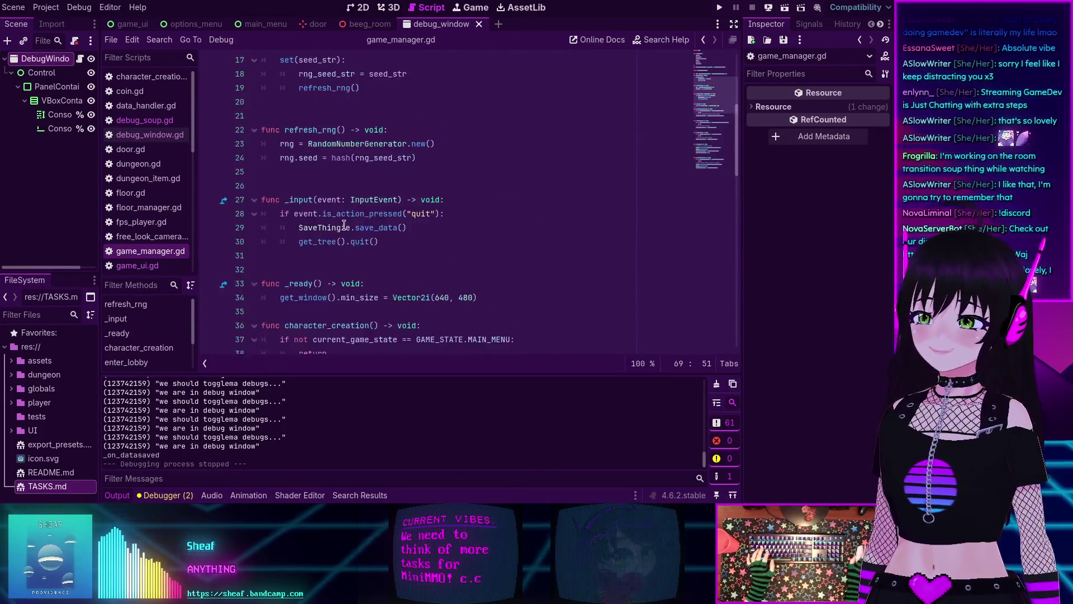
{"action": "scroll", "coordinate": [343, 225], "scroll_direction": "down", "scroll_amount": 13}
{"action": "left_click", "coordinate": [513, 246]}
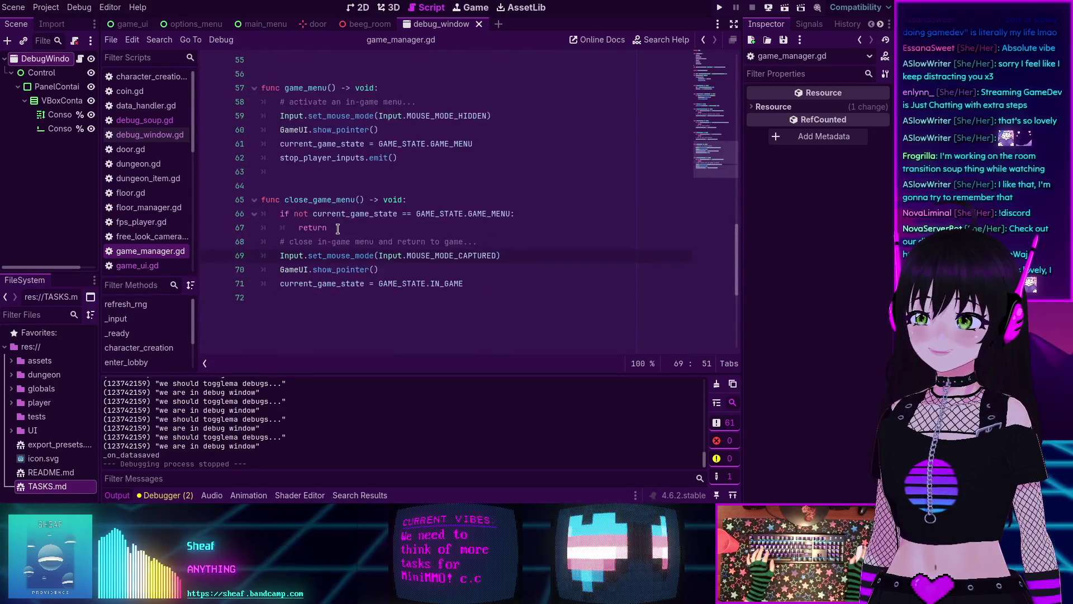
{"action": "left_click", "coordinate": [513, 263]}
Step: Run MiniMMO with F5, toggle the Consolema console five times over the main menu, then stop
{"action": "key", "text": "F5"}
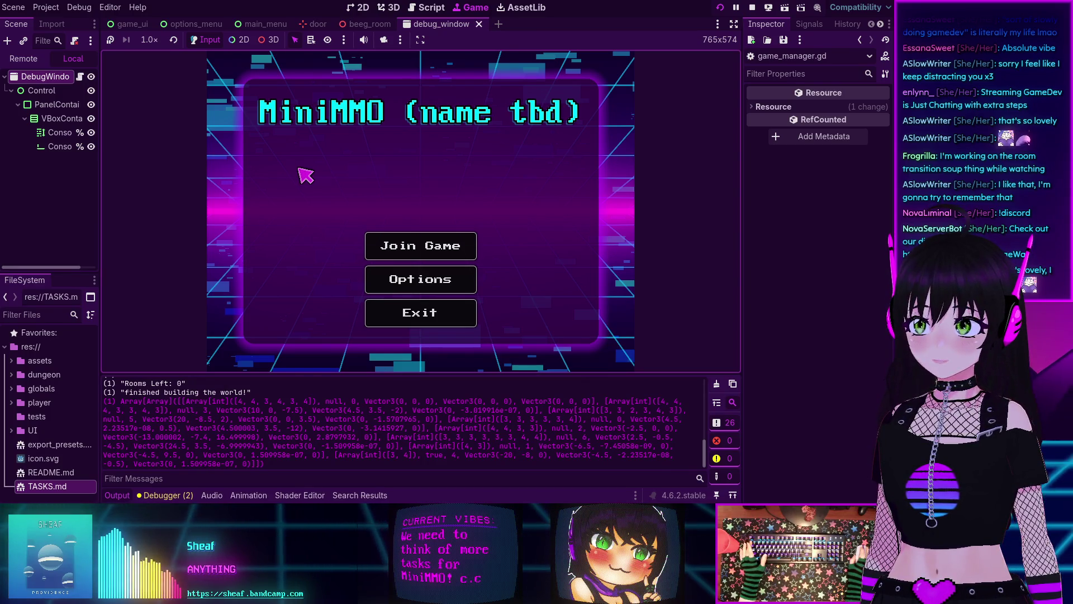
{"action": "key", "text": "grave"}
{"action": "key", "text": "grave"}
{"action": "key", "text": "grave"}
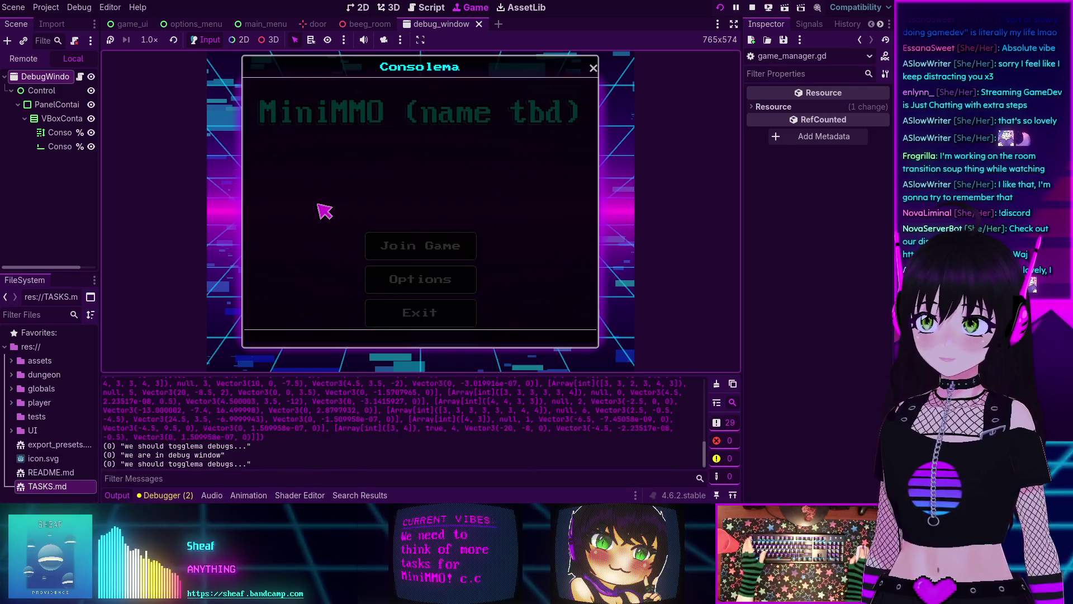
{"action": "key", "text": "grave"}
{"action": "key", "text": "grave"}
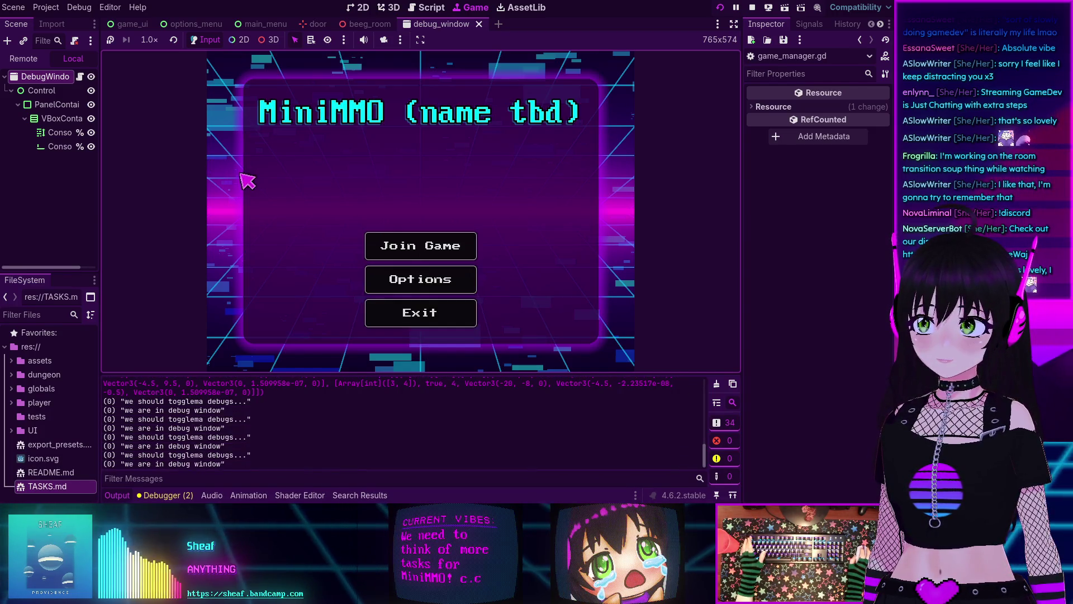
{"action": "key", "text": "grave"}
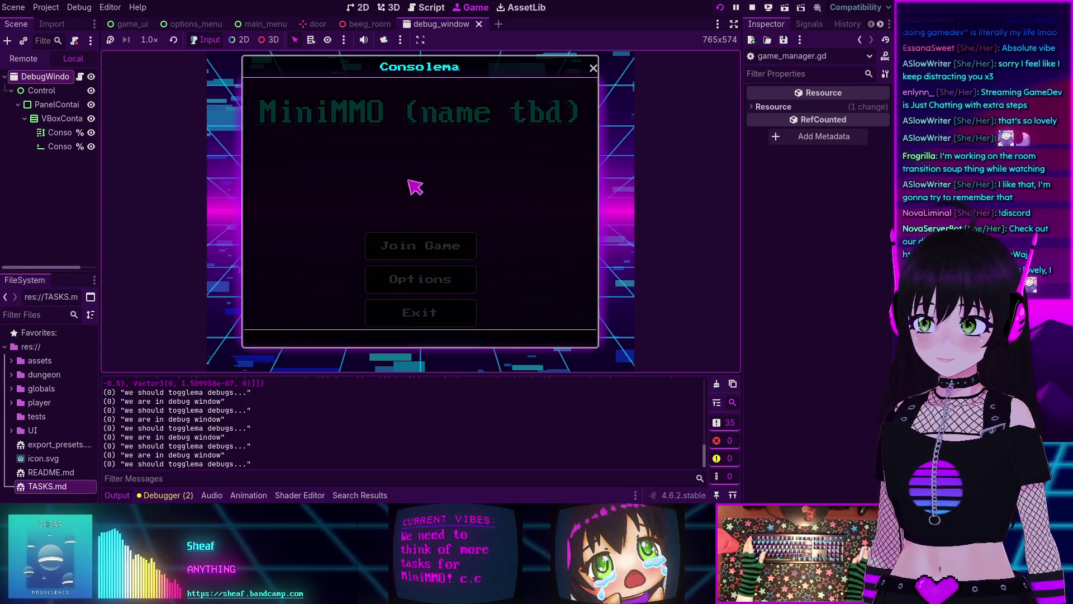
{"action": "key", "text": "grave"}
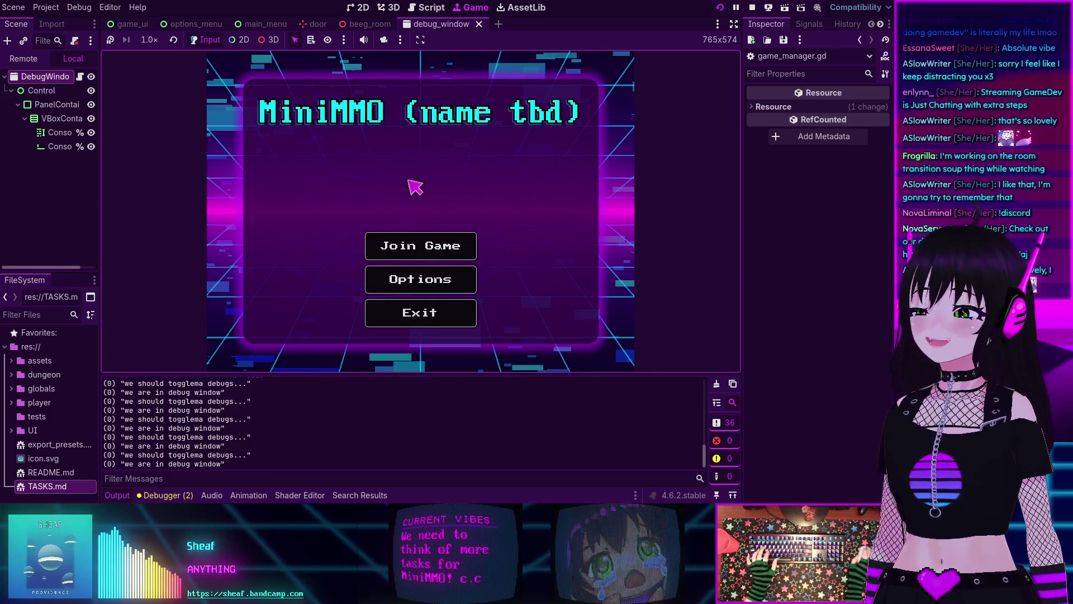
{"action": "key", "text": "grave"}
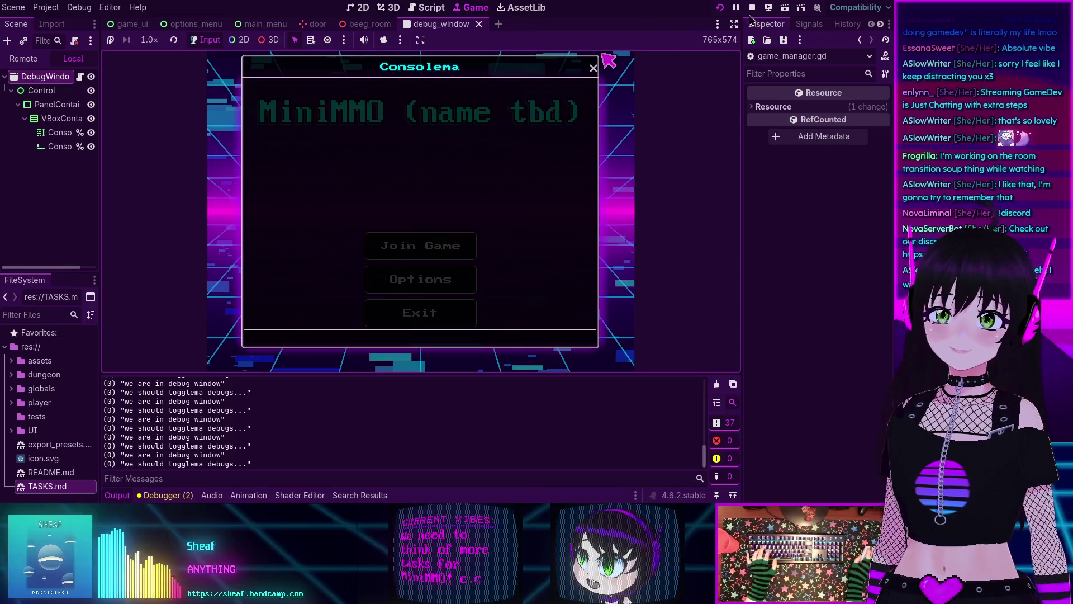
{"action": "left_click", "coordinate": [753, 7]}
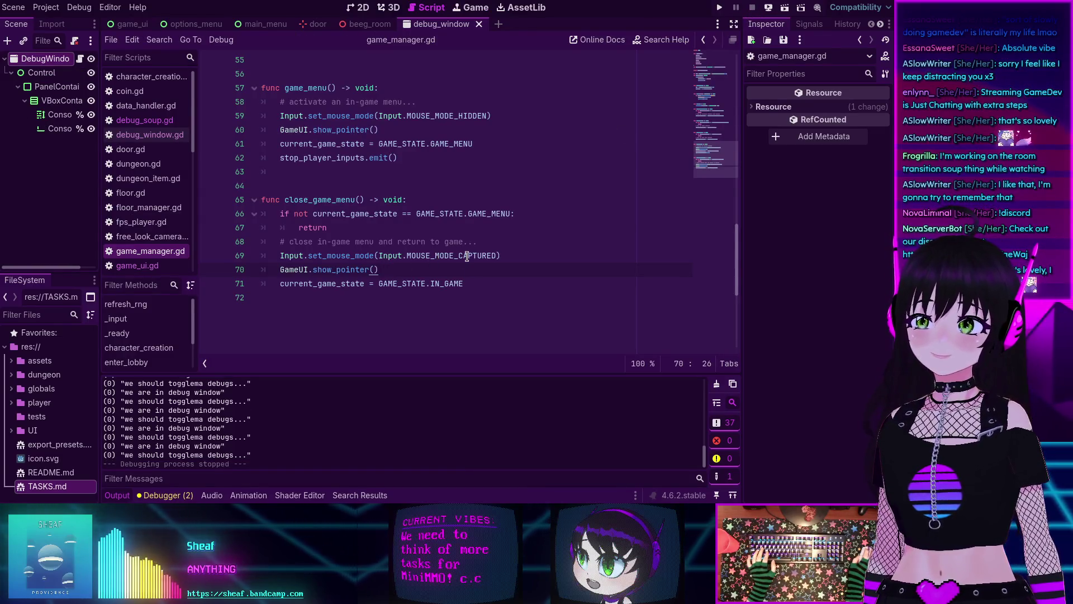
Step: Revert line 69's mouse mode to MOUSE_MODE_HIDDEN and save game_manager.gd
{"action": "key", "text": "ctrl+z"}
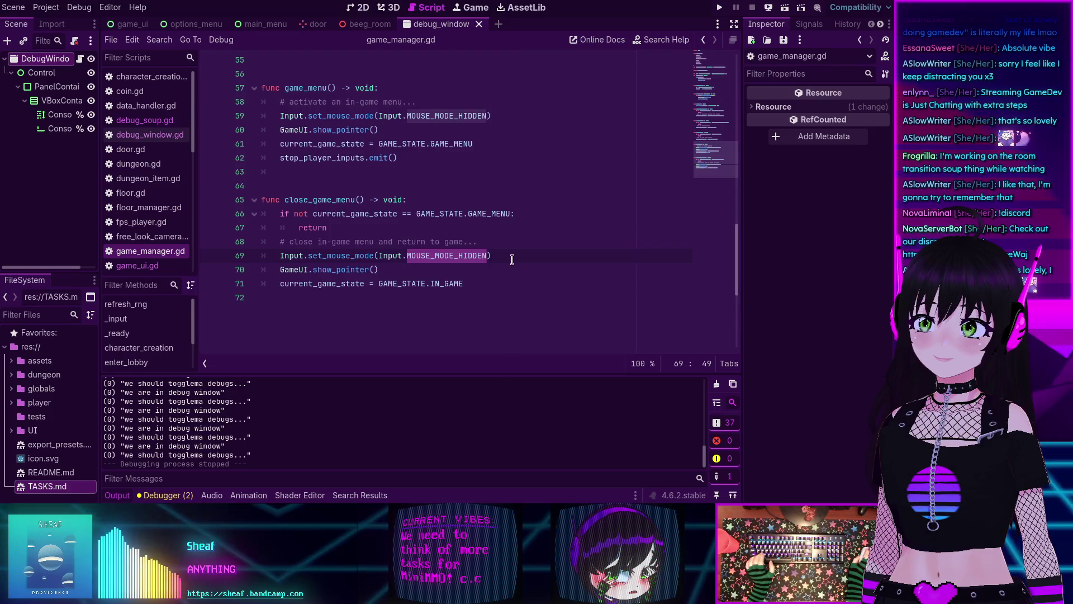
{"action": "left_click", "coordinate": [513, 259]}
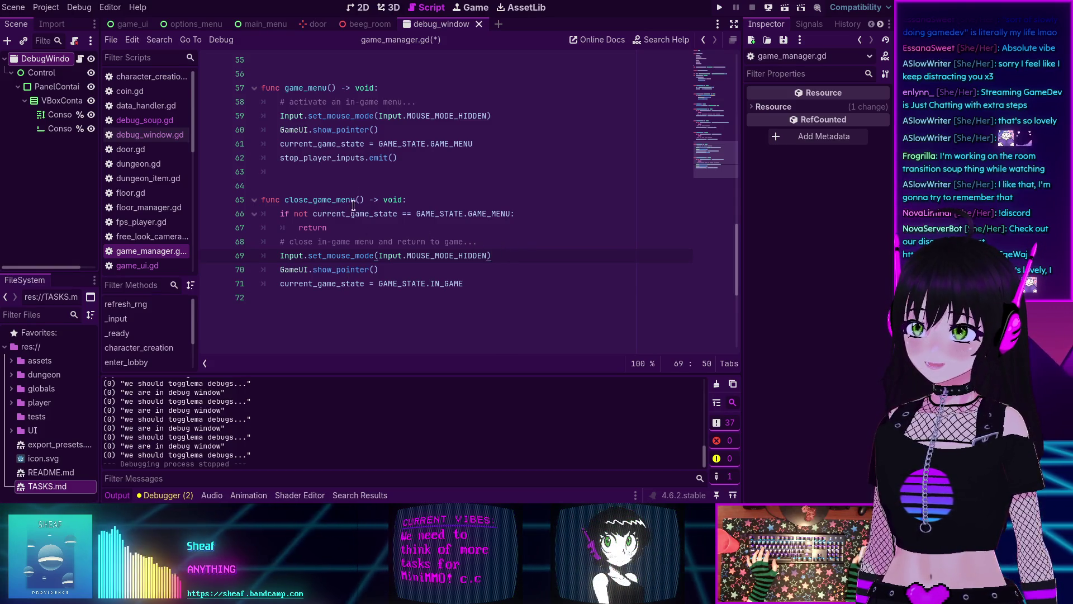
{"action": "left_click", "coordinate": [486, 244]}
{"action": "key", "text": "ctrl+s"}
Step: Select IN_GAME in the GAME_STATE enum, then put the caret at the end of line 53's scene-loading comment
{"action": "scroll", "coordinate": [479, 226], "scroll_direction": "up", "scroll_amount": 2}
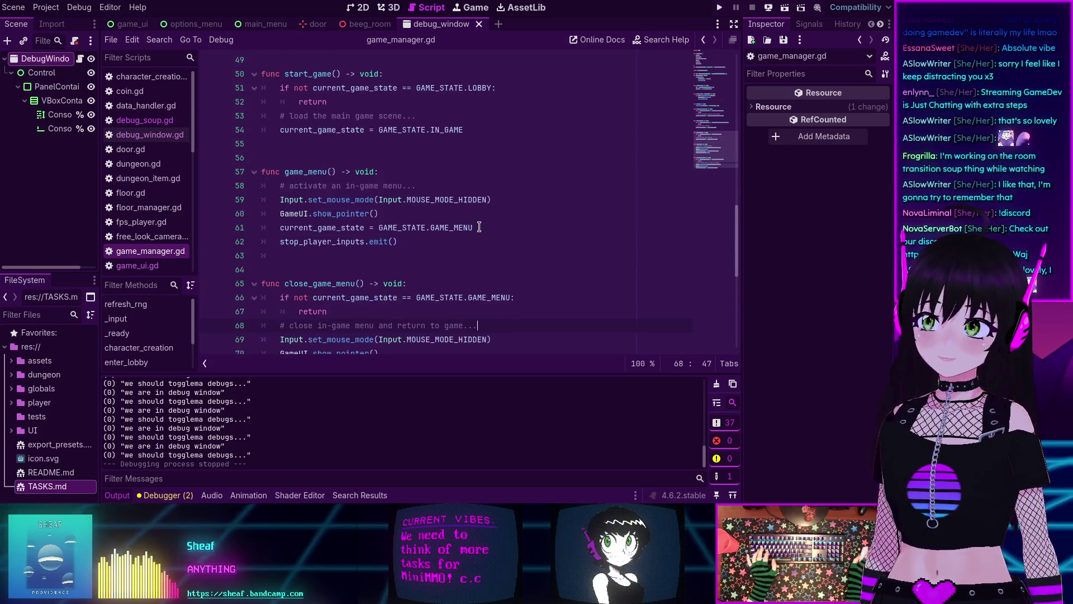
{"action": "scroll", "coordinate": [479, 226], "scroll_direction": "up", "scroll_amount": 8}
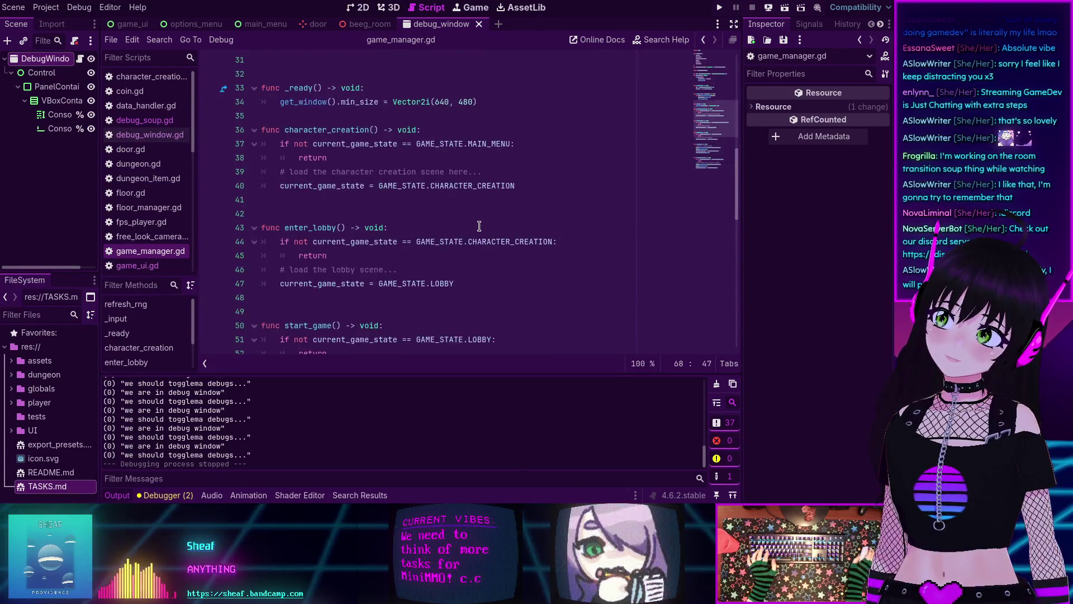
{"action": "scroll", "coordinate": [479, 226], "scroll_direction": "up", "scroll_amount": 6}
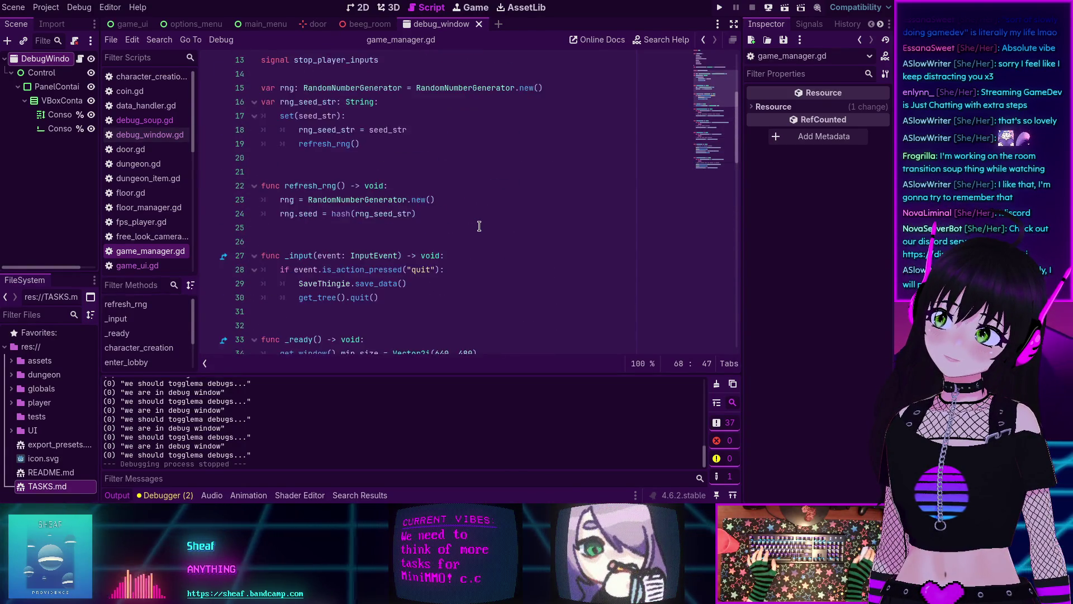
{"action": "scroll", "coordinate": [475, 224], "scroll_direction": "up", "scroll_amount": 2}
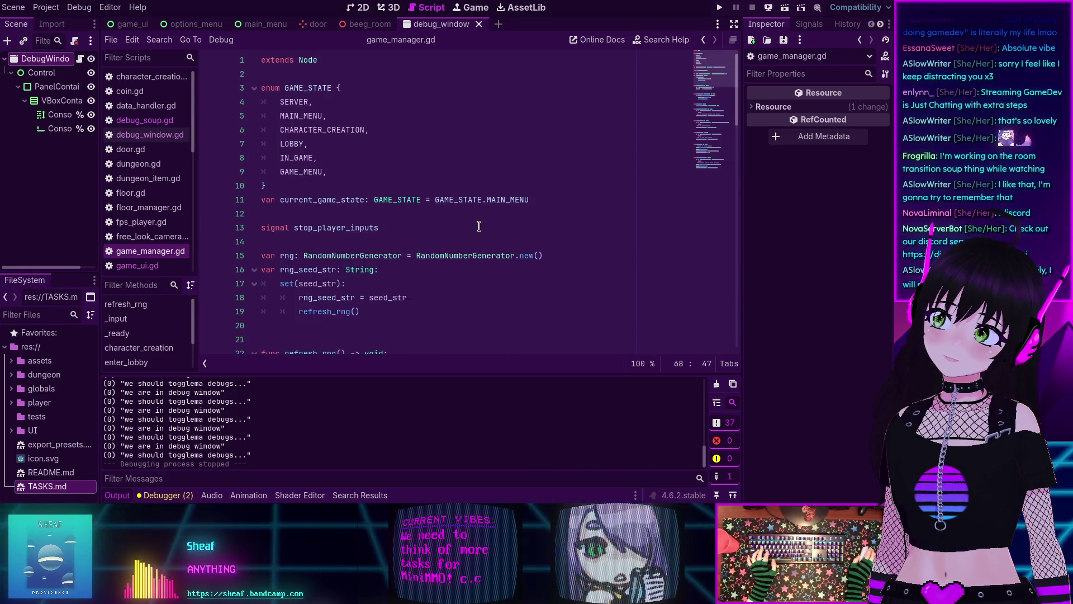
{"action": "double_click", "coordinate": [298, 157]}
{"action": "scroll", "coordinate": [298, 154], "scroll_direction": "down", "scroll_amount": 8}
{"action": "scroll", "coordinate": [298, 155], "scroll_direction": "down", "scroll_amount": 5}
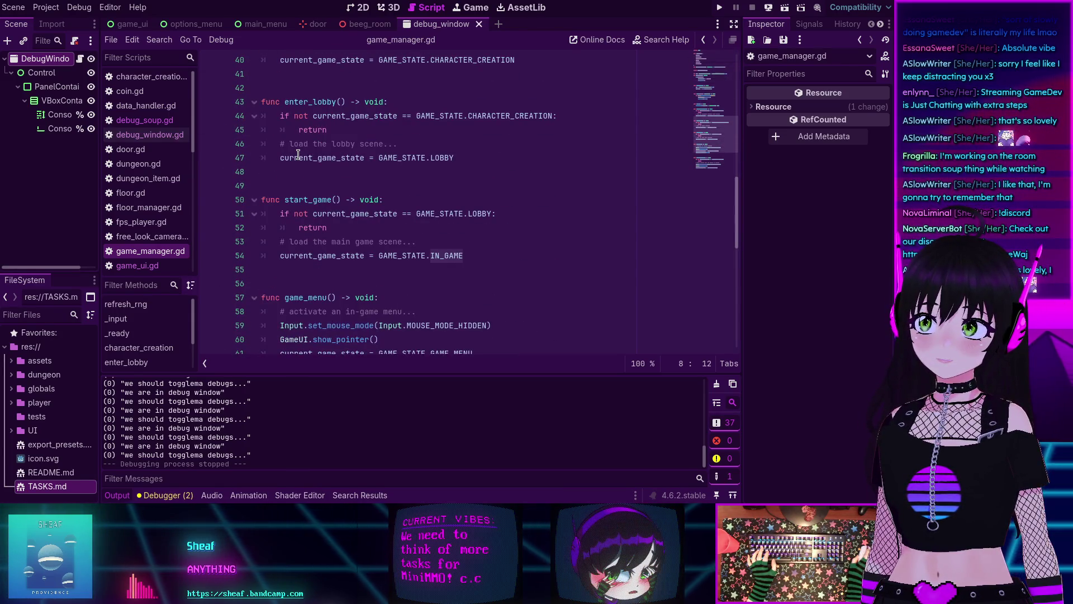
{"action": "scroll", "coordinate": [298, 155], "scroll_direction": "down", "scroll_amount": 1}
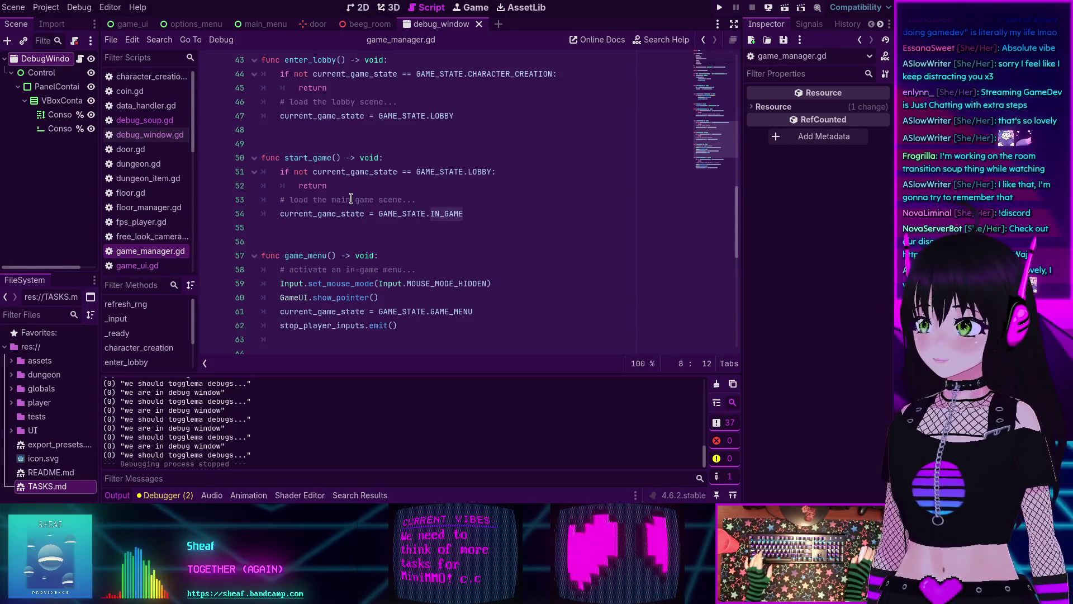
{"action": "triple_click", "coordinate": [375, 205]}
{"action": "key", "text": "End"}
{"action": "scroll", "coordinate": [157, 229], "scroll_direction": "down", "scroll_amount": 8}
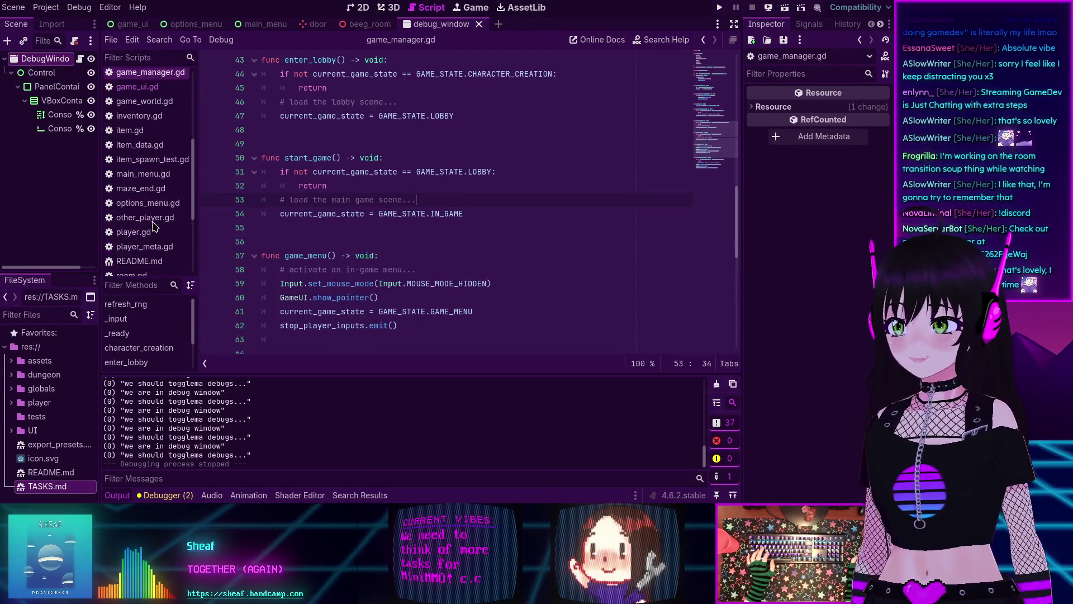
Step: Append '- create a scene loader script' to TASKS.md and save it
{"action": "left_click", "coordinate": [135, 210]}
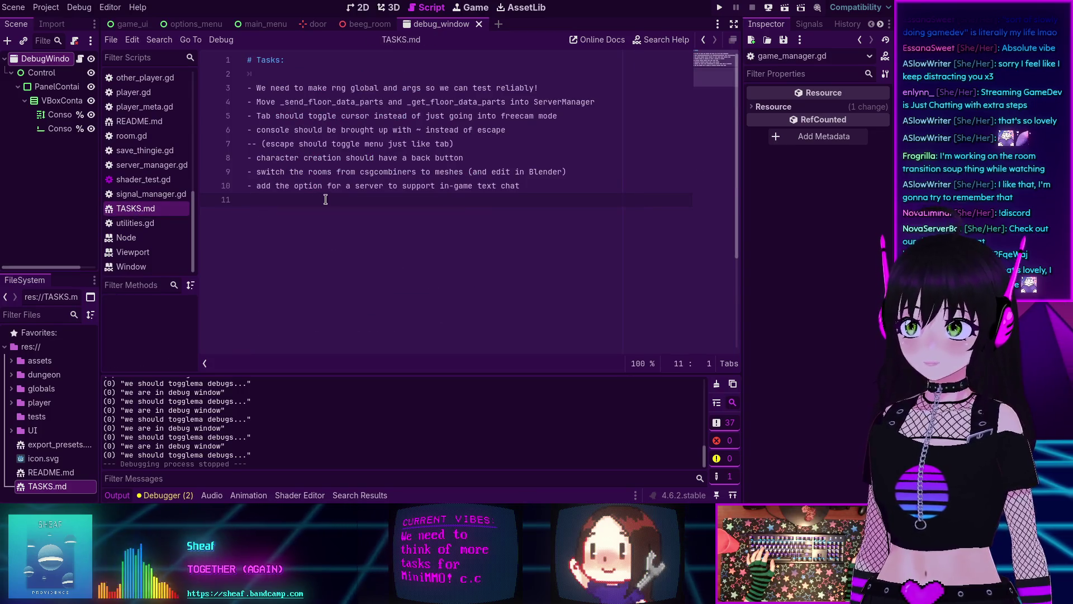
{"action": "type", "text": "- create a "}
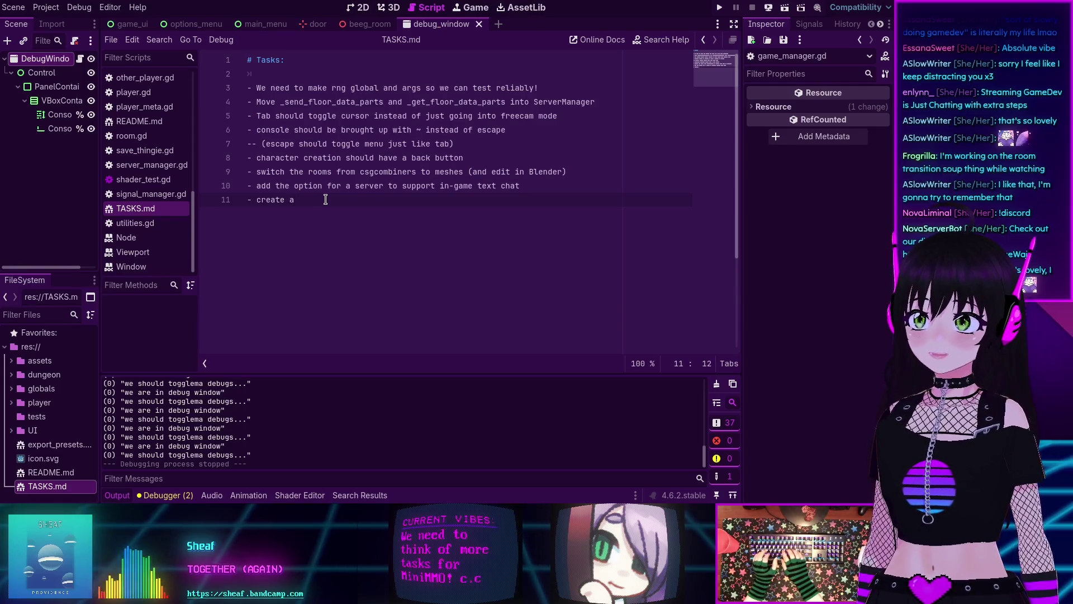
{"action": "type", "text": "scene loader s"}
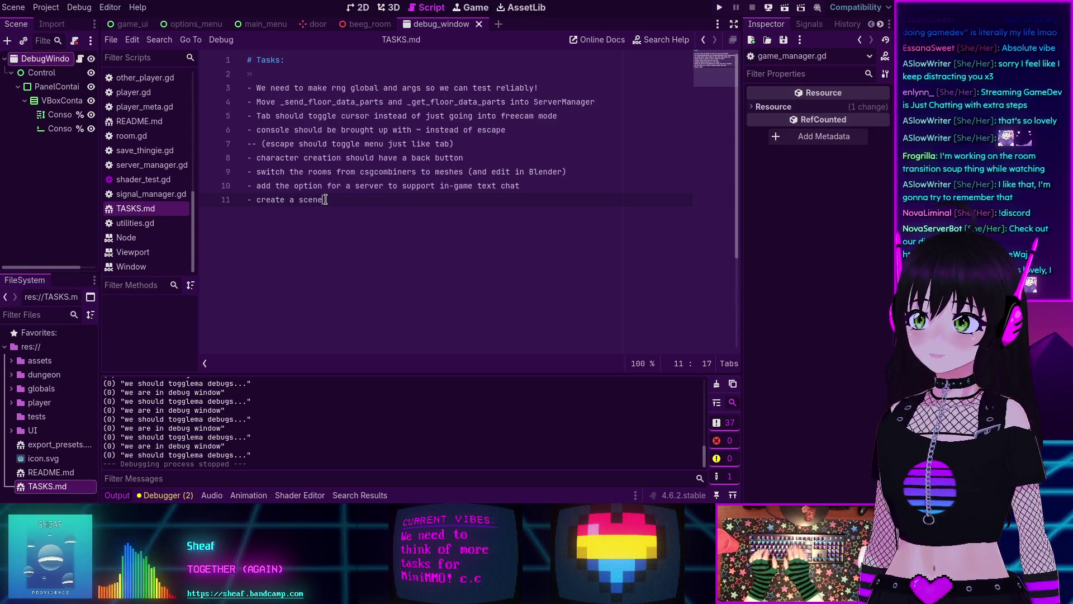
{"action": "type", "text": "cript"}
{"action": "key", "text": "ctrl+s"}
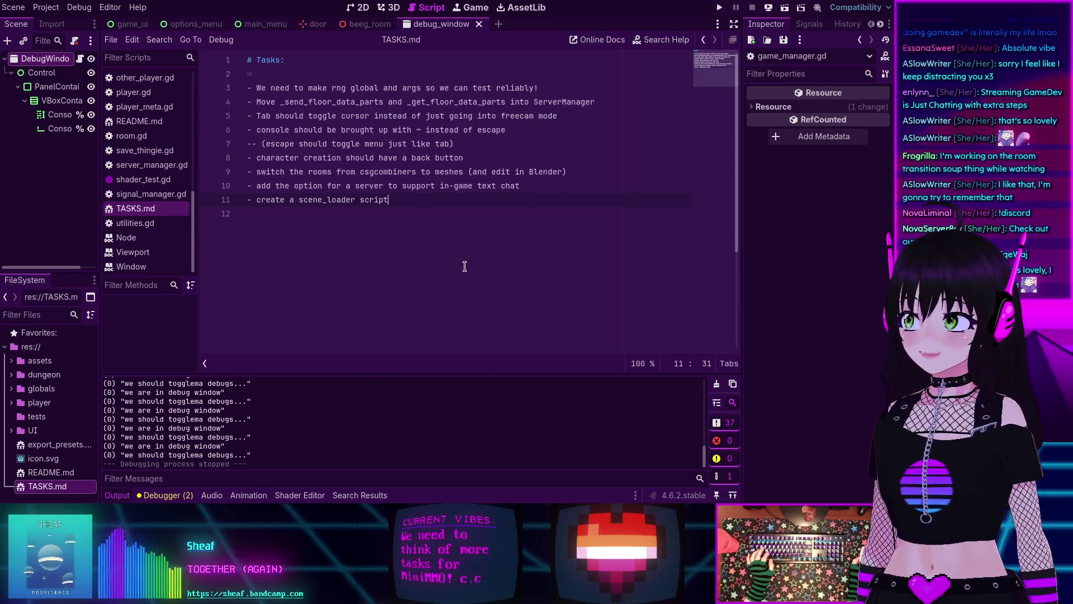
Step: Go back to game_manager.gd using the script editor's history-back arrow
{"action": "scroll", "coordinate": [158, 143], "scroll_direction": "up", "scroll_amount": 5}
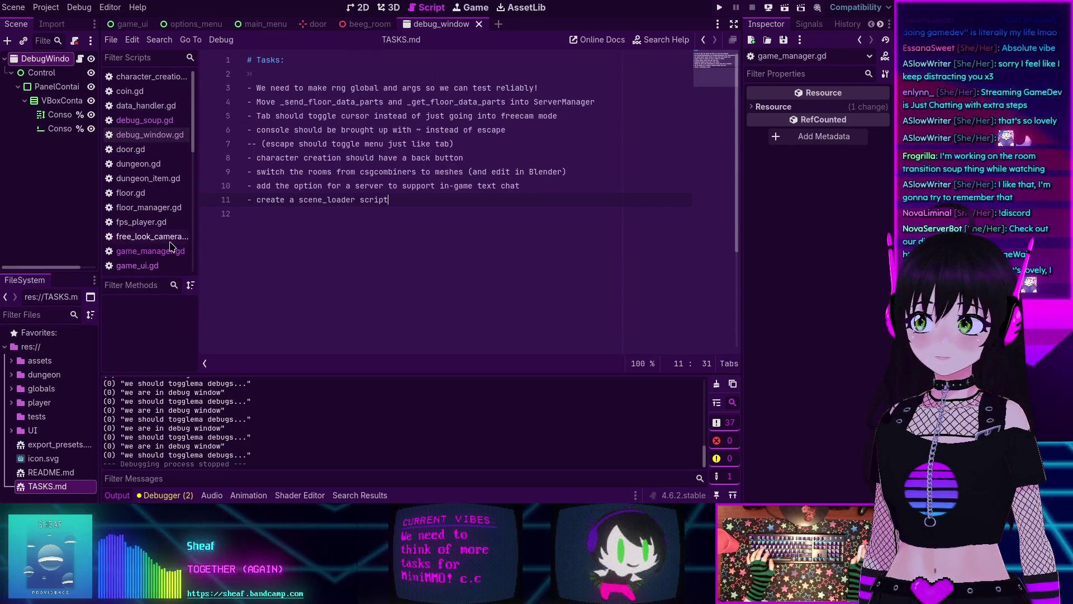
{"action": "scroll", "coordinate": [172, 244], "scroll_direction": "down", "scroll_amount": 5}
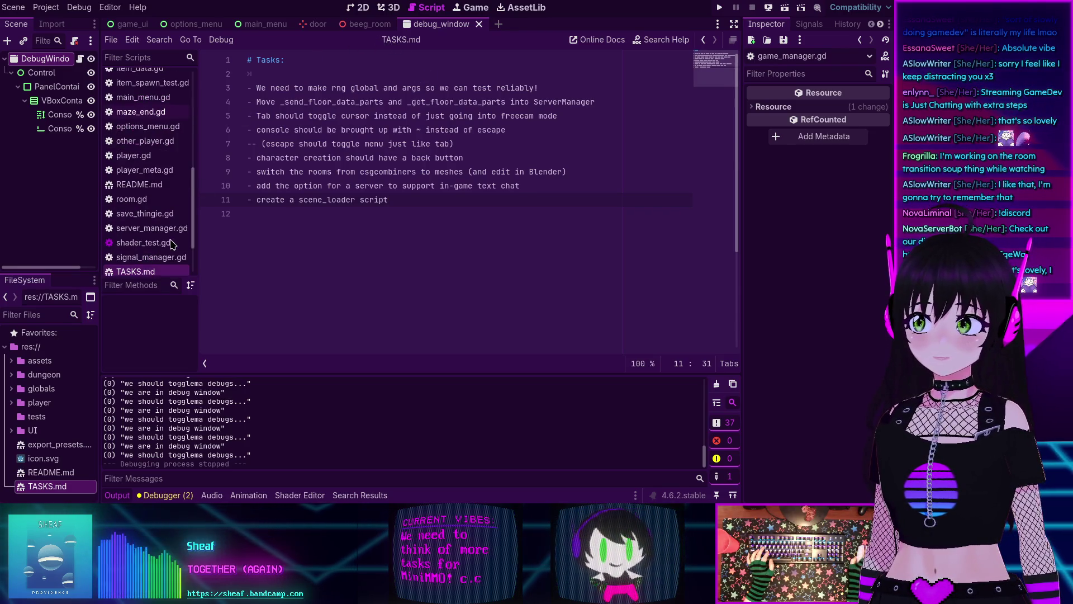
{"action": "left_click", "coordinate": [521, 163]}
{"action": "left_click", "coordinate": [703, 41]}
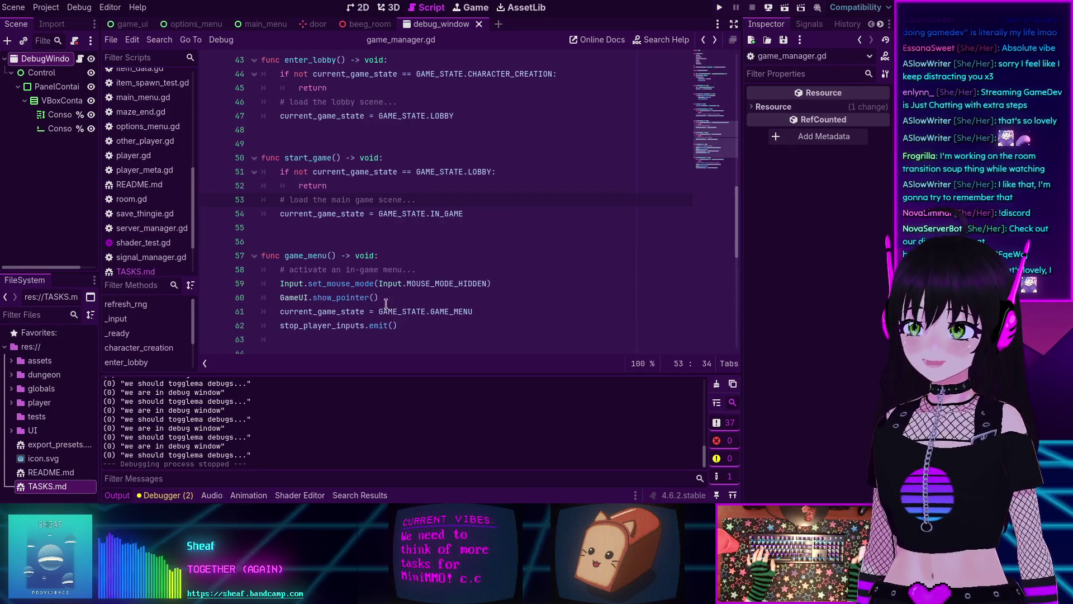
Step: Scroll through game_manager.gd, then switch back to TASKS.md from the Scripts list
{"action": "scroll", "coordinate": [390, 308], "scroll_direction": "down", "scroll_amount": 5}
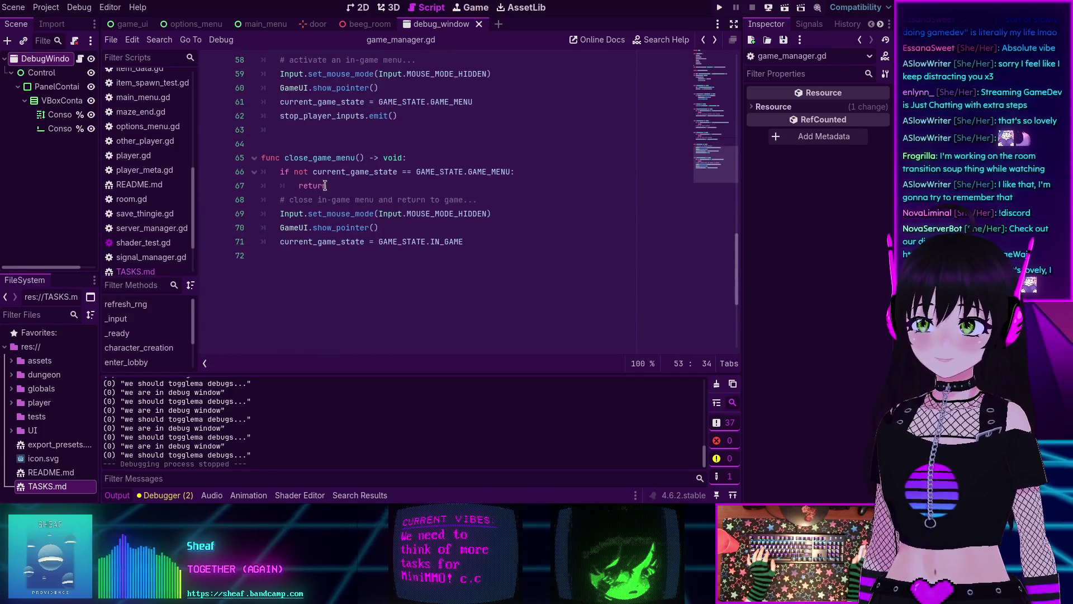
{"action": "mouse_move", "coordinate": [347, 174]}
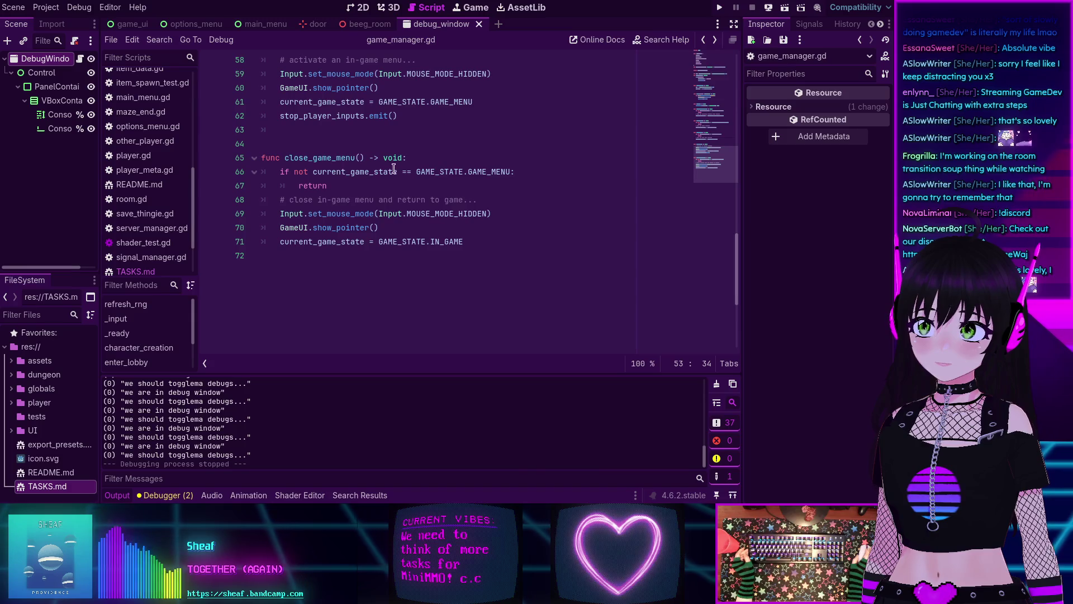
{"action": "scroll", "coordinate": [385, 196], "scroll_direction": "up", "scroll_amount": 12}
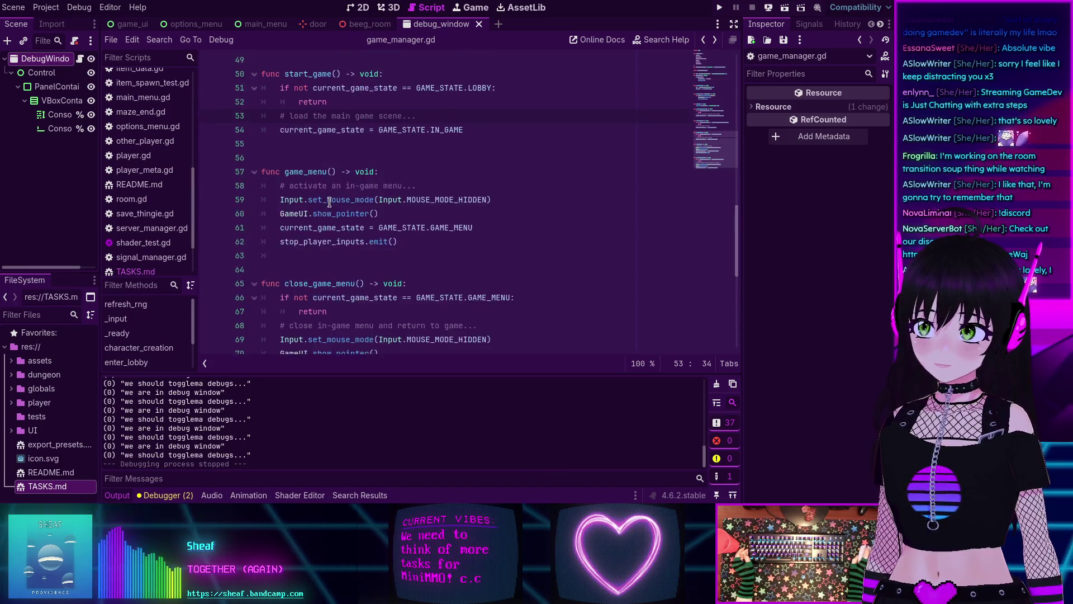
{"action": "scroll", "coordinate": [346, 203], "scroll_direction": "up", "scroll_amount": 7}
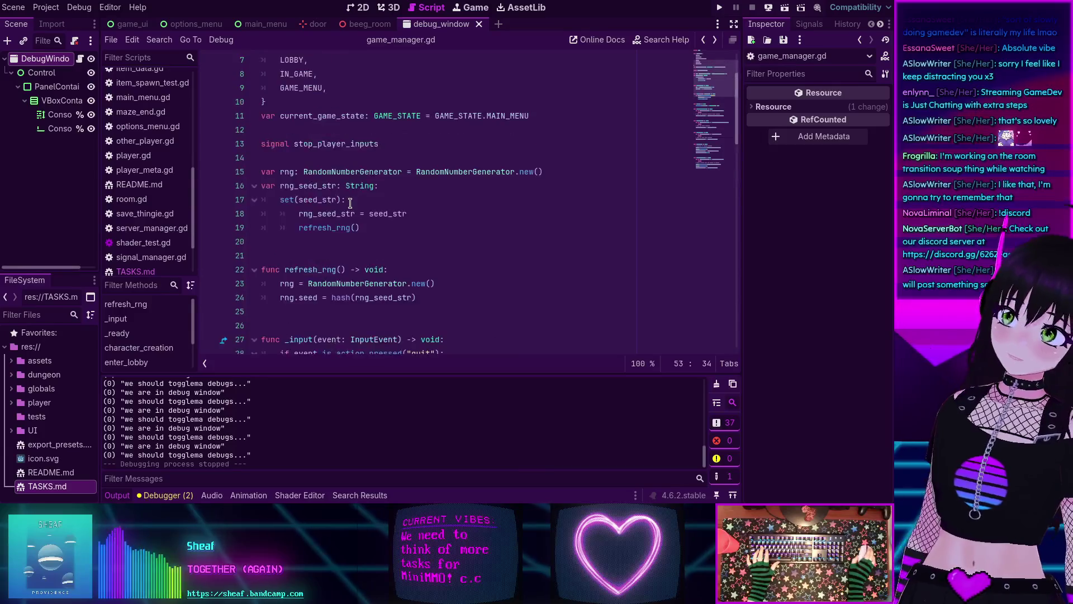
{"action": "scroll", "coordinate": [351, 201], "scroll_direction": "down", "scroll_amount": 3}
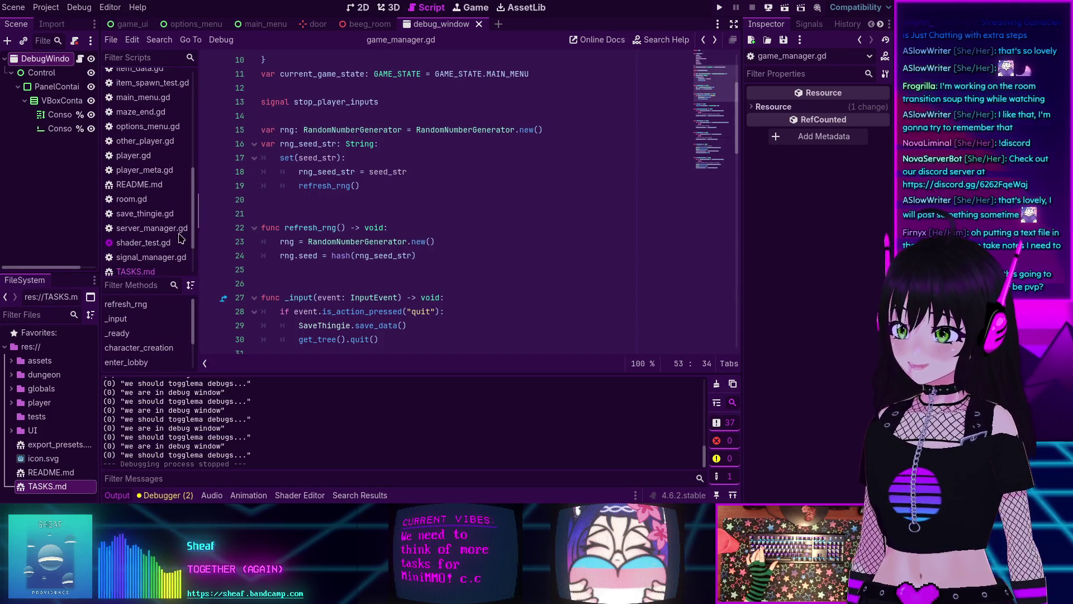
{"action": "scroll", "coordinate": [144, 231], "scroll_direction": "down", "scroll_amount": 3}
{"action": "left_click", "coordinate": [143, 214]}
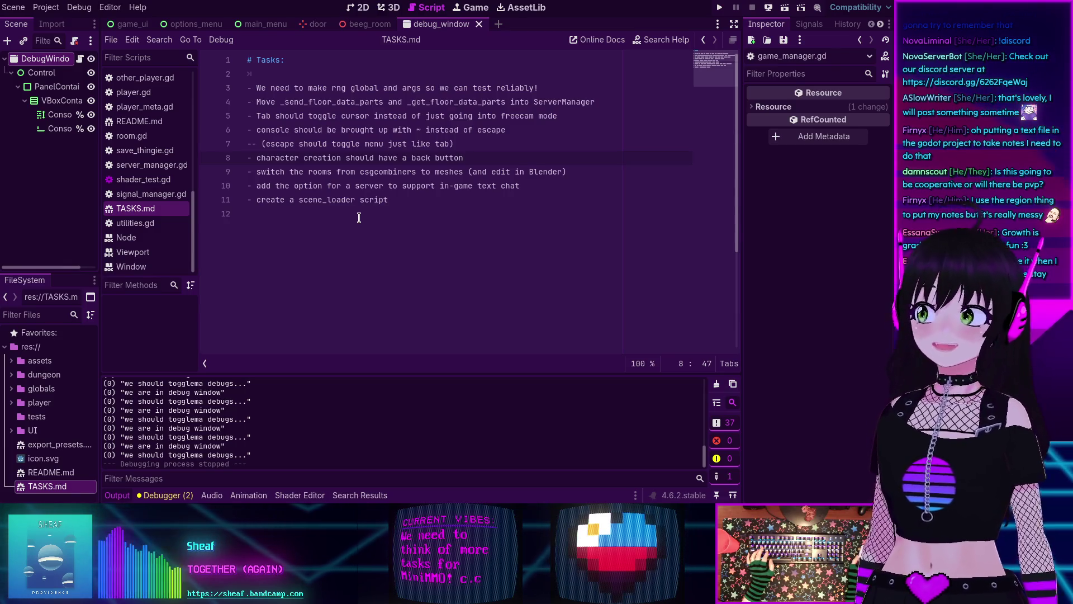
Step: Place the caret on the empty last line of TASKS.md
{"action": "left_click", "coordinate": [309, 217]}
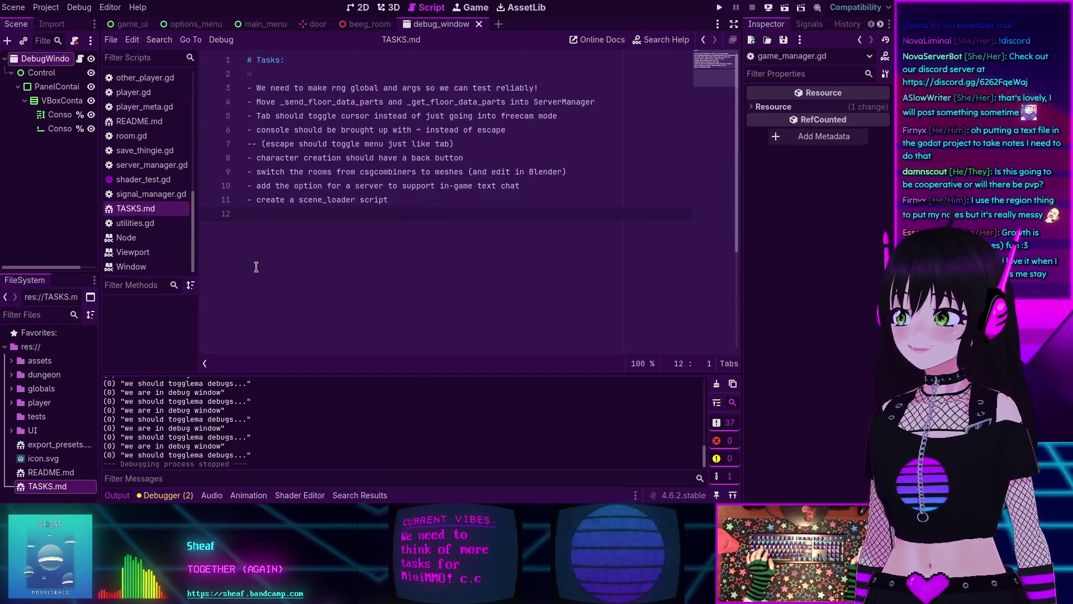
{"action": "scroll", "coordinate": [151, 143], "scroll_direction": "up", "scroll_amount": 10}
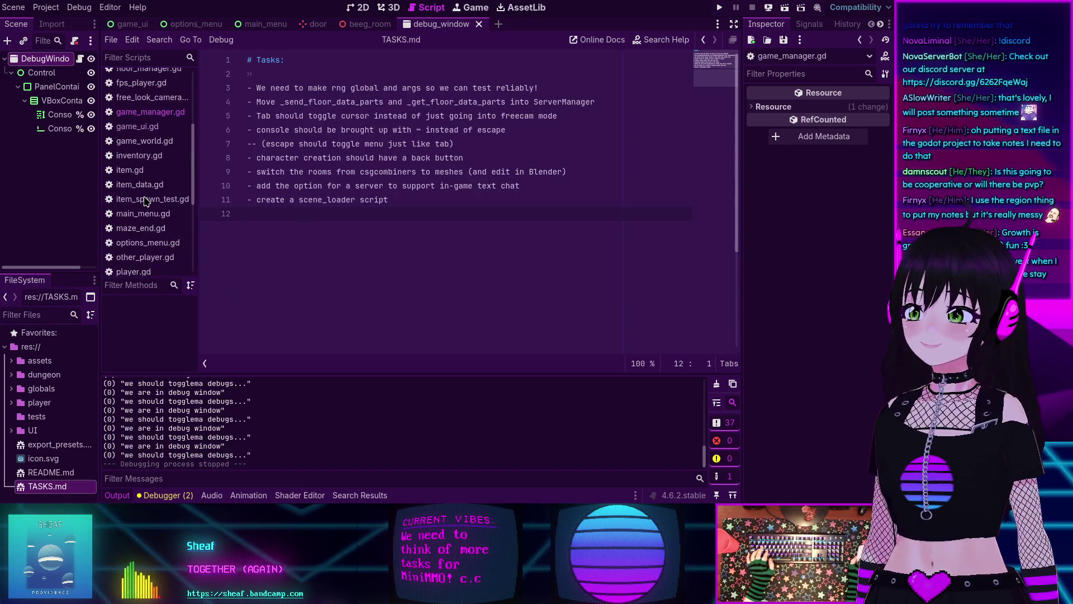
{"action": "left_click", "coordinate": [143, 121]}
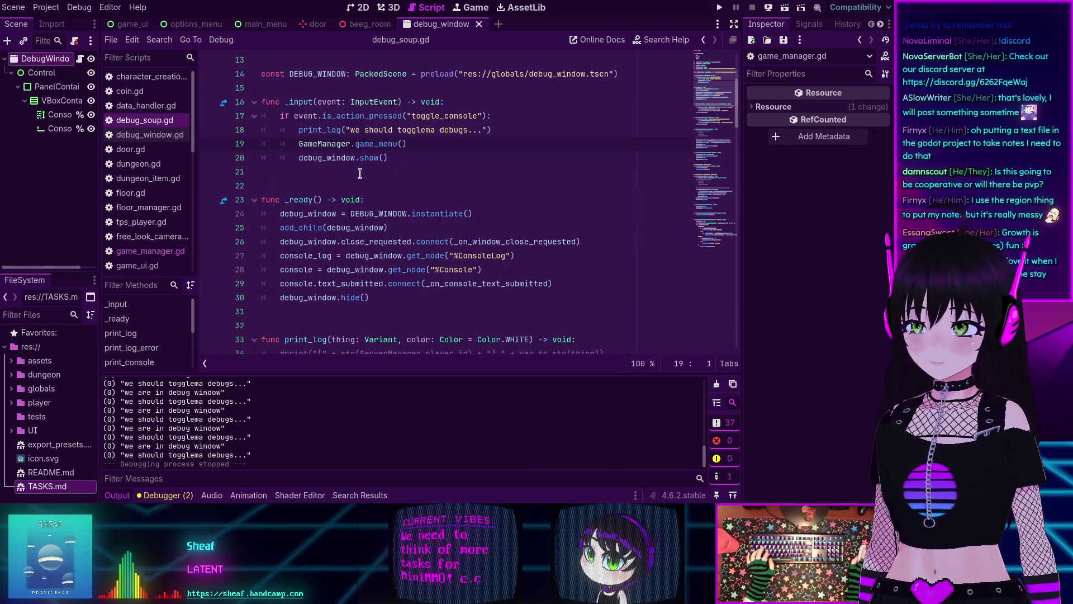
{"action": "scroll", "coordinate": [154, 215], "scroll_direction": "down", "scroll_amount": 5}
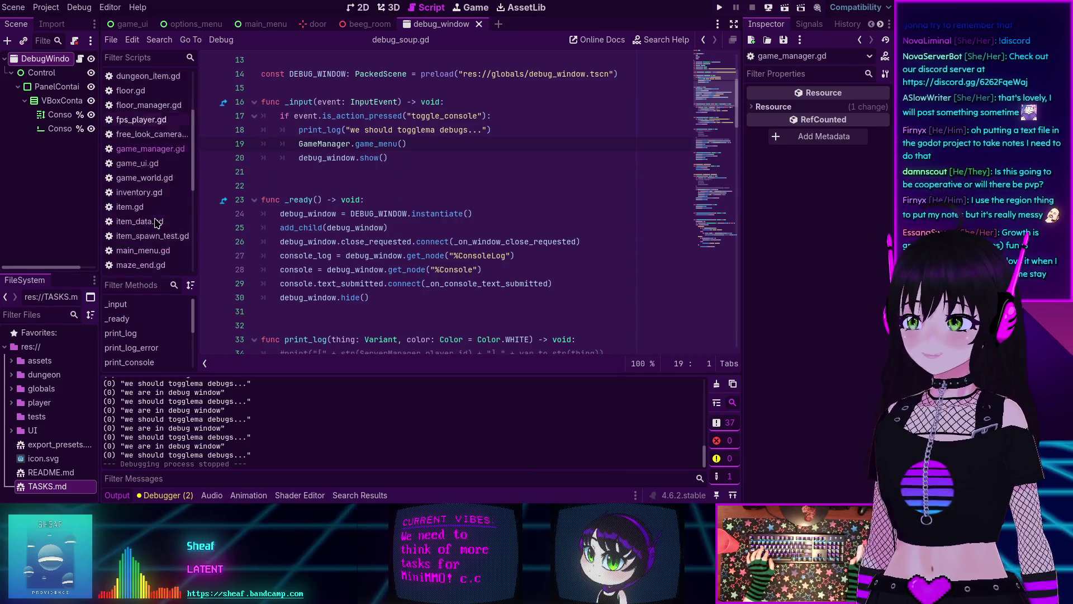
{"action": "left_click", "coordinate": [137, 138]}
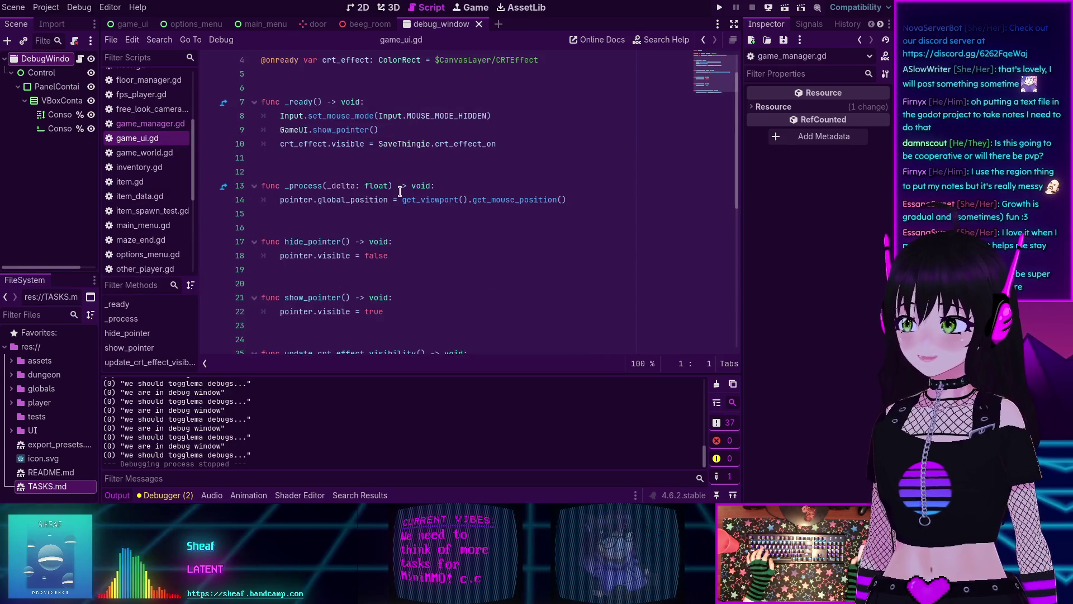
{"action": "scroll", "coordinate": [295, 219], "scroll_direction": "down", "scroll_amount": 4}
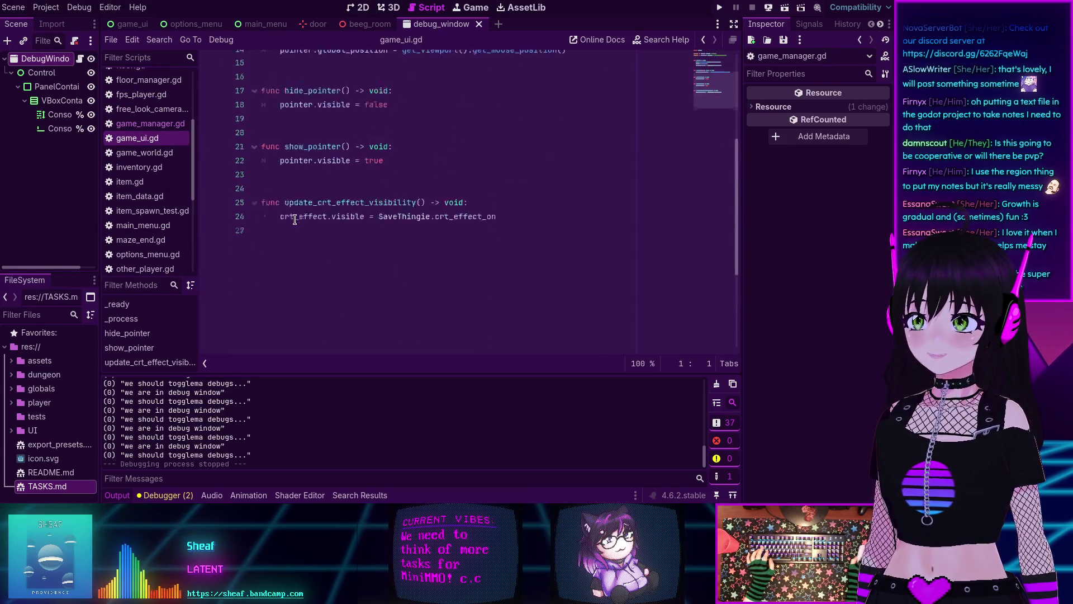
{"action": "scroll", "coordinate": [294, 219], "scroll_direction": "up", "scroll_amount": 2}
{"action": "left_click", "coordinate": [154, 156]}
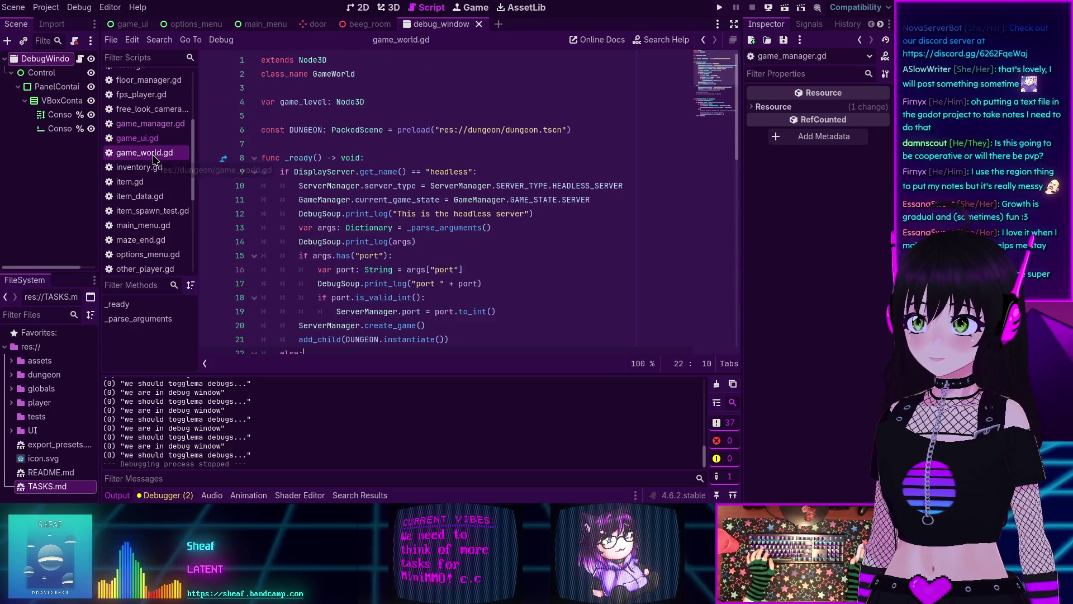
{"action": "scroll", "coordinate": [131, 215], "scroll_direction": "up", "scroll_amount": 2}
{"action": "left_click", "coordinate": [137, 189]}
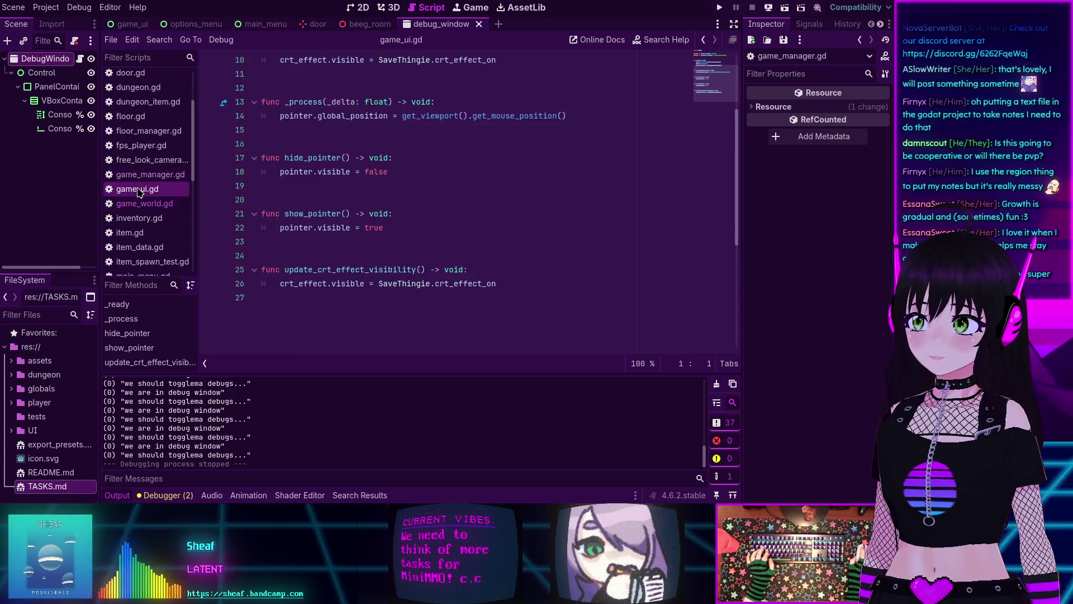
{"action": "scroll", "coordinate": [306, 193], "scroll_direction": "up", "scroll_amount": 3}
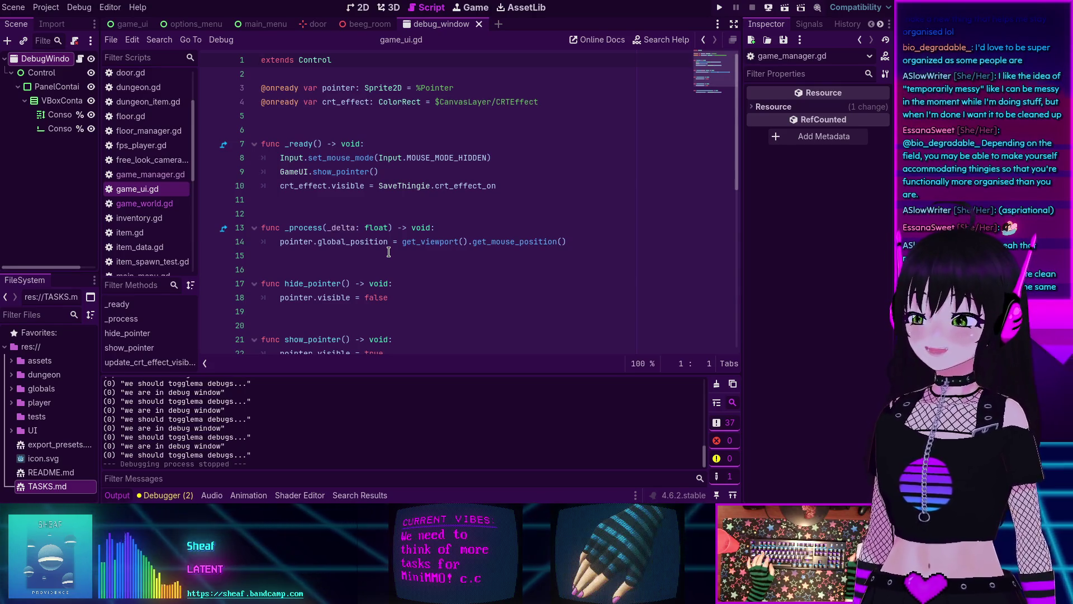
{"action": "scroll", "coordinate": [401, 291], "scroll_direction": "down", "scroll_amount": 3}
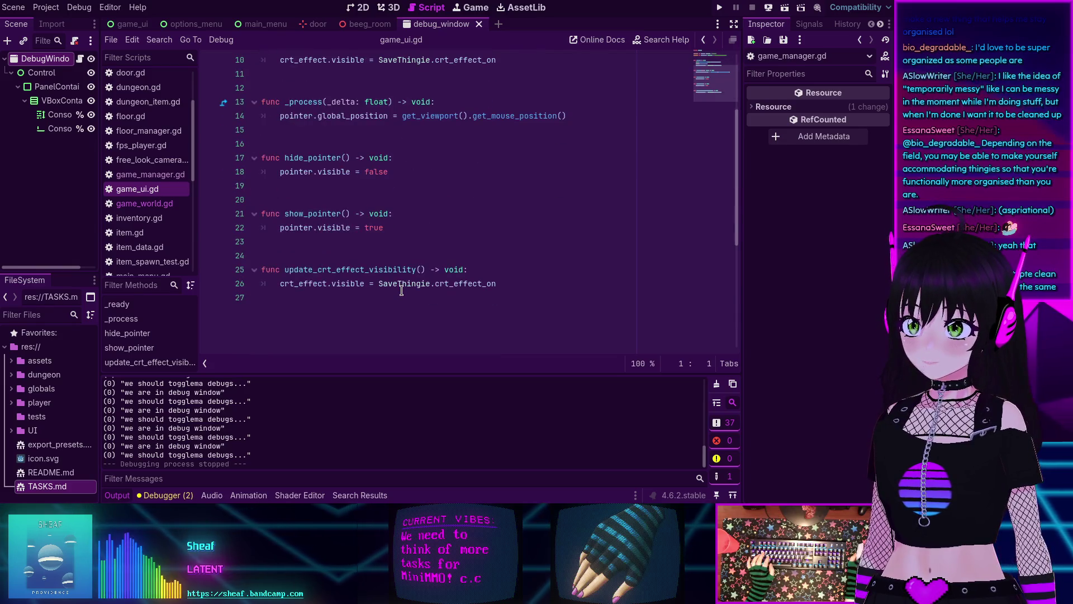
Step: Collapse the Output log panel at the bottom of the editor
{"action": "left_click", "coordinate": [400, 241]}
{"action": "scroll", "coordinate": [399, 210], "scroll_direction": "up", "scroll_amount": 3}
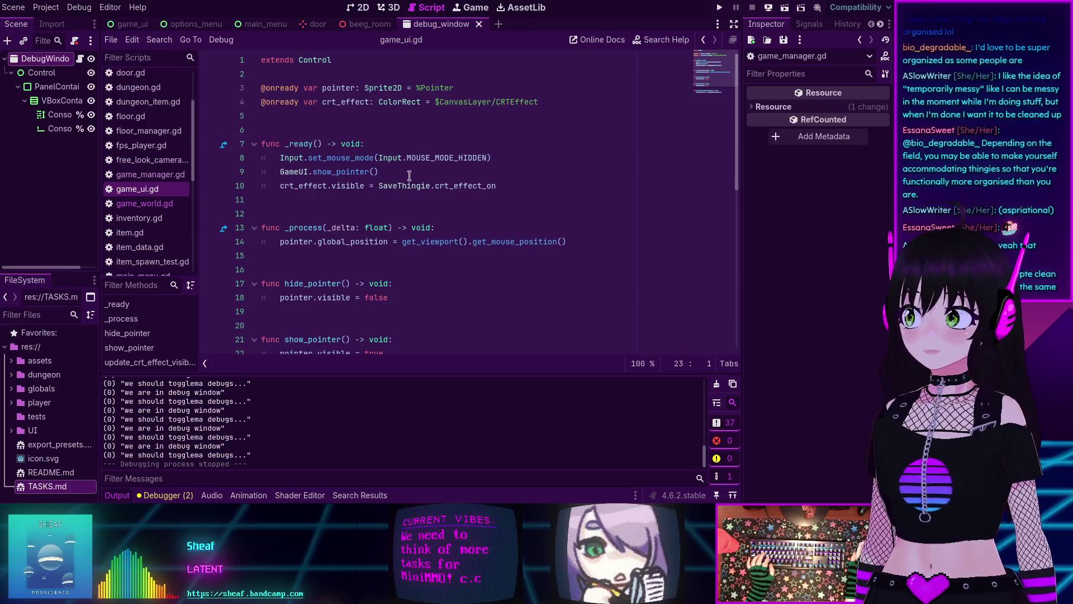
{"action": "scroll", "coordinate": [397, 279], "scroll_direction": "down", "scroll_amount": 2}
{"action": "scroll", "coordinate": [398, 279], "scroll_direction": "down", "scroll_amount": 1}
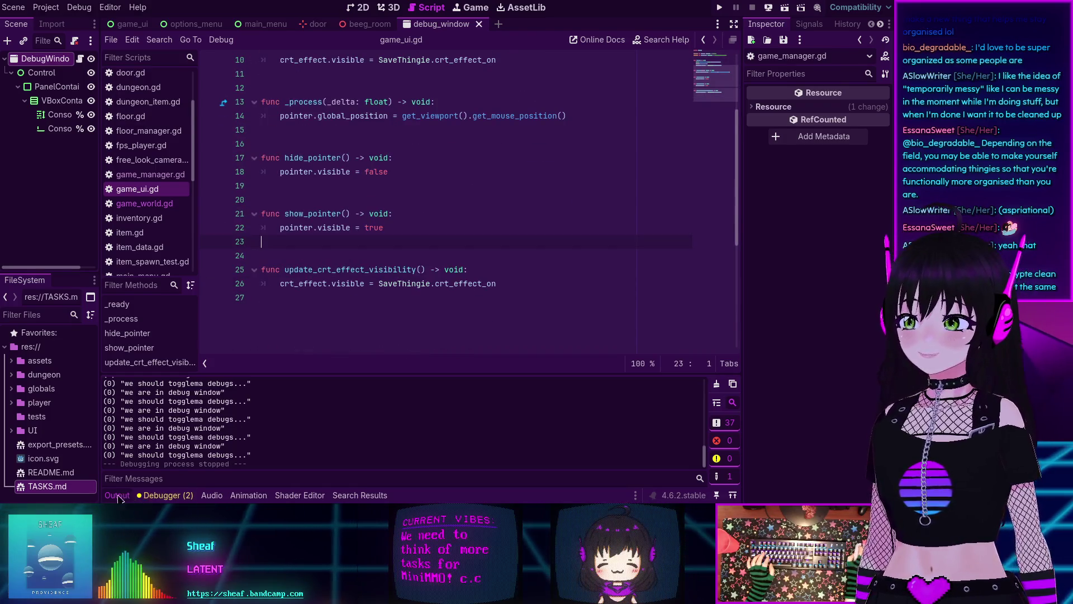
{"action": "left_click", "coordinate": [119, 495]}
Step: Open game_world.gd, then game_manager.gd, and scroll down to close_game_menu
{"action": "left_click", "coordinate": [145, 204]}
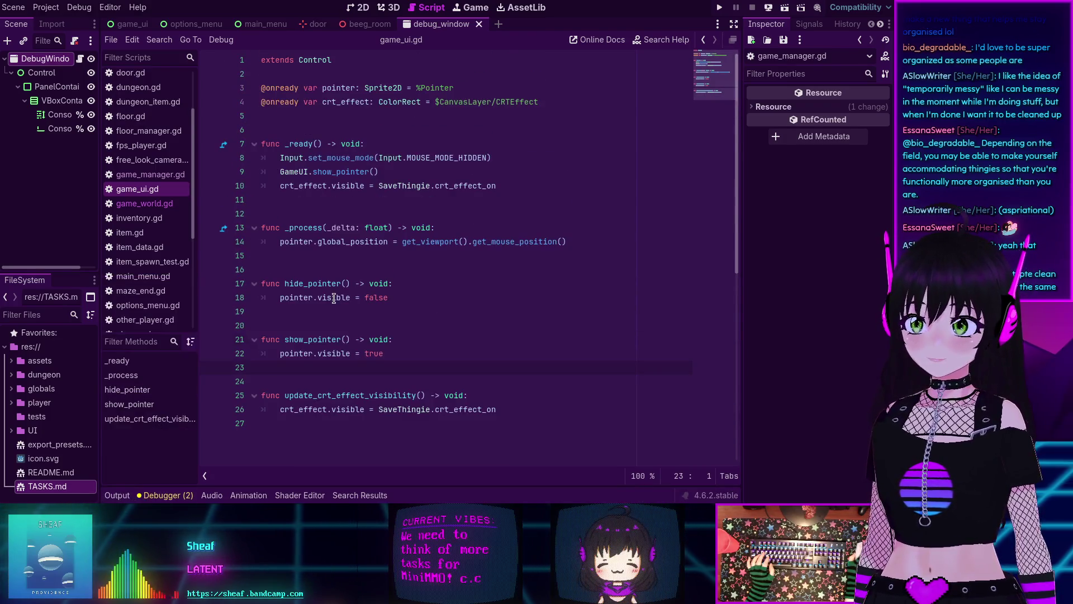
{"action": "left_click", "coordinate": [149, 176]}
{"action": "scroll", "coordinate": [335, 249], "scroll_direction": "down", "scroll_amount": 7}
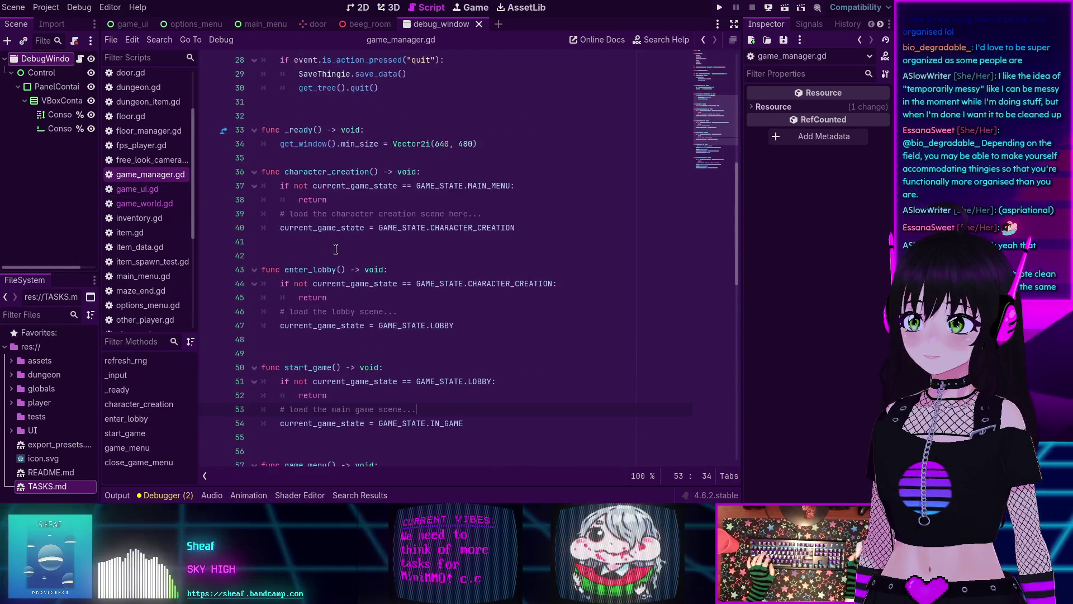
{"action": "scroll", "coordinate": [335, 249], "scroll_direction": "down", "scroll_amount": 5}
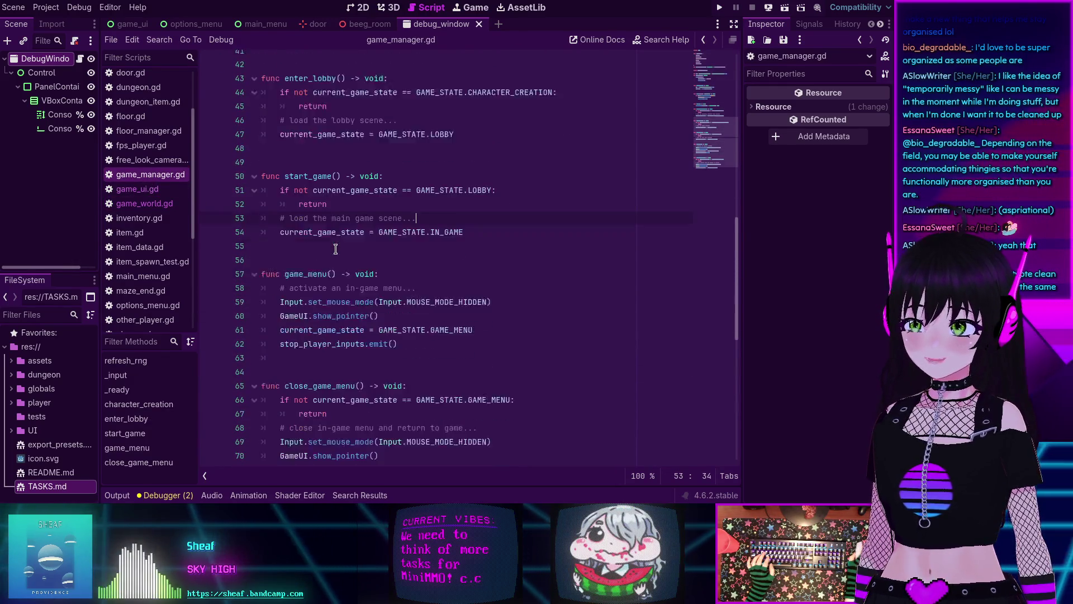
{"action": "scroll", "coordinate": [335, 249], "scroll_direction": "up", "scroll_amount": 9}
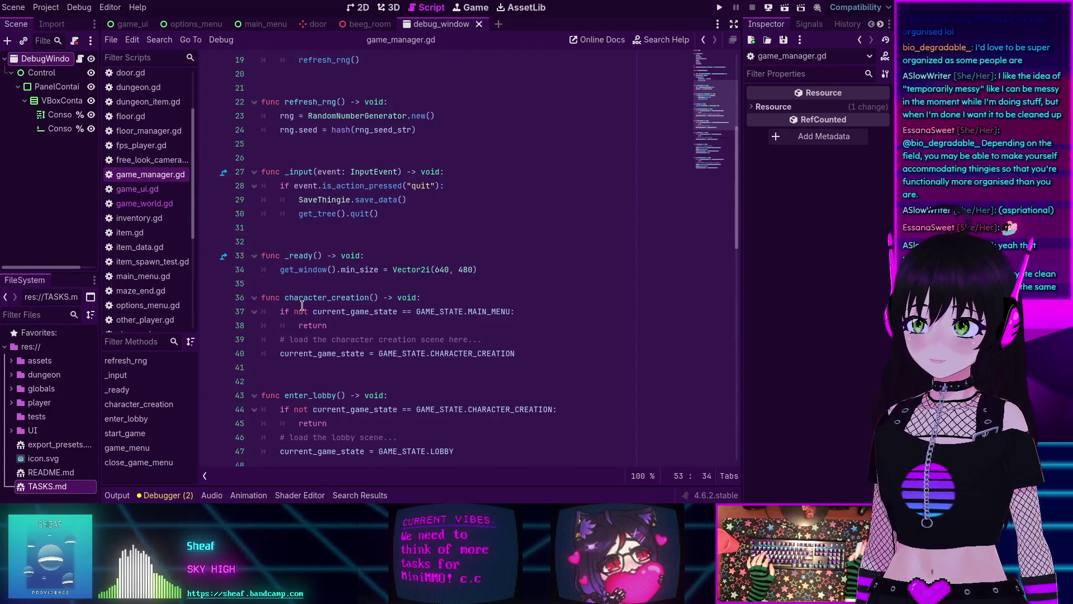
{"action": "scroll", "coordinate": [313, 297], "scroll_direction": "down", "scroll_amount": 8}
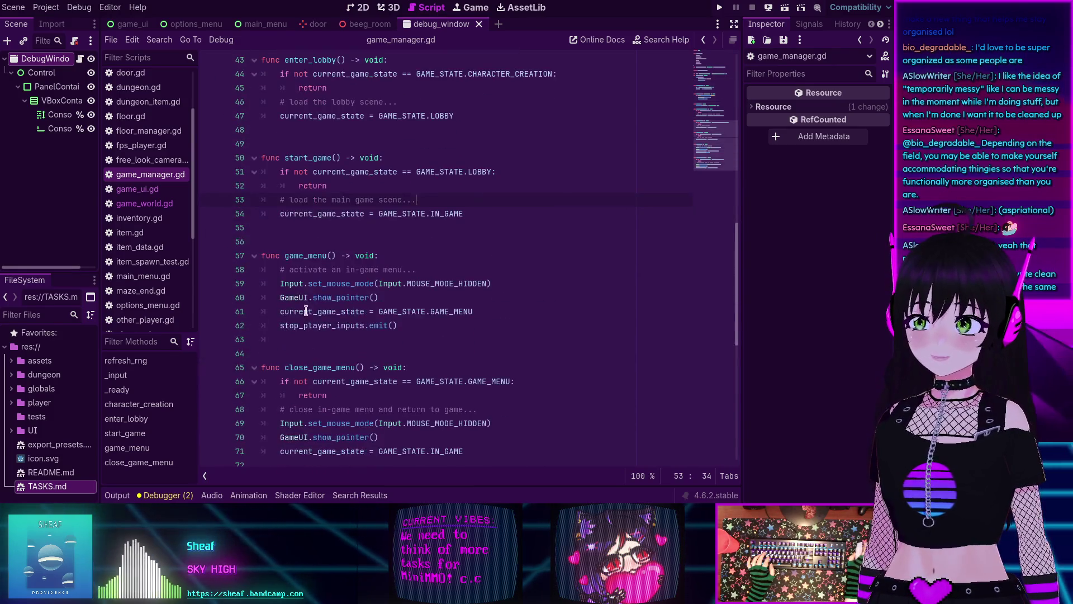
{"action": "scroll", "coordinate": [303, 365], "scroll_direction": "down", "scroll_amount": 2}
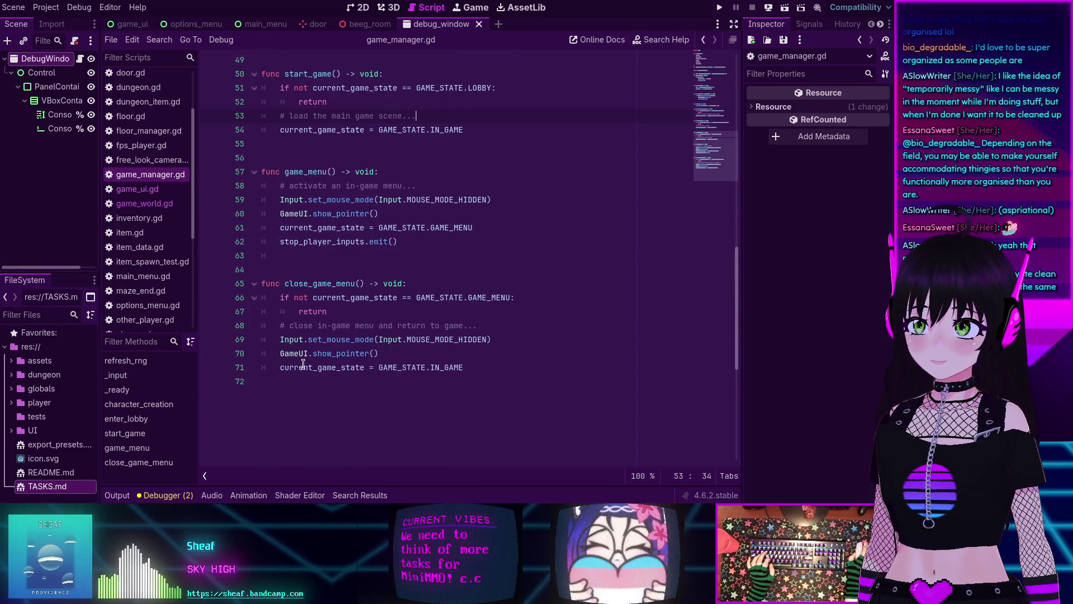
{"action": "scroll", "coordinate": [303, 365], "scroll_direction": "up", "scroll_amount": 16}
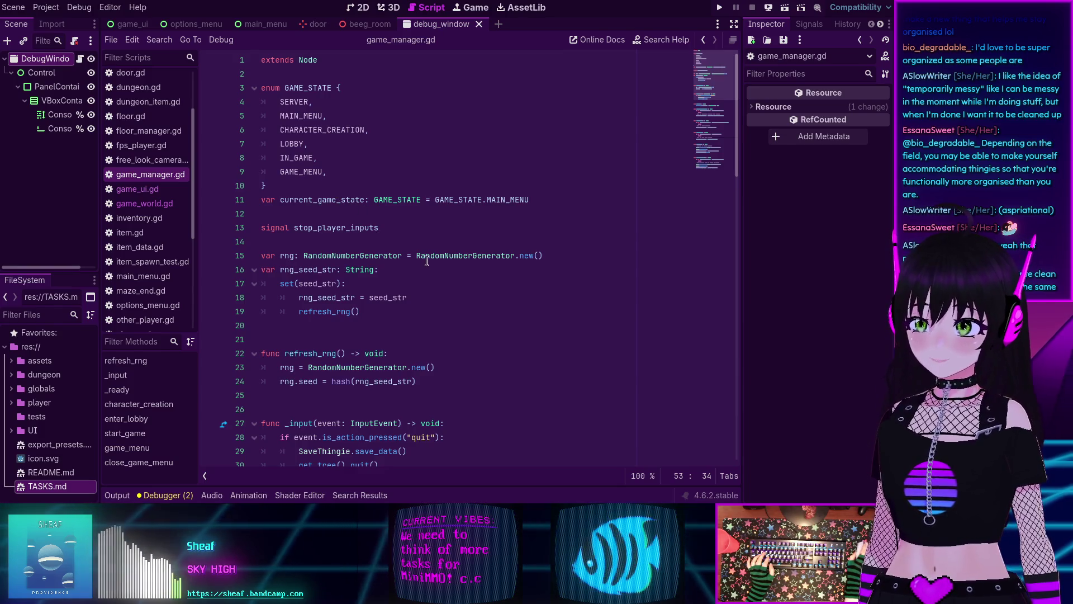
{"action": "scroll", "coordinate": [429, 263], "scroll_direction": "down", "scroll_amount": 3}
{"action": "scroll", "coordinate": [430, 263], "scroll_direction": "down", "scroll_amount": 3}
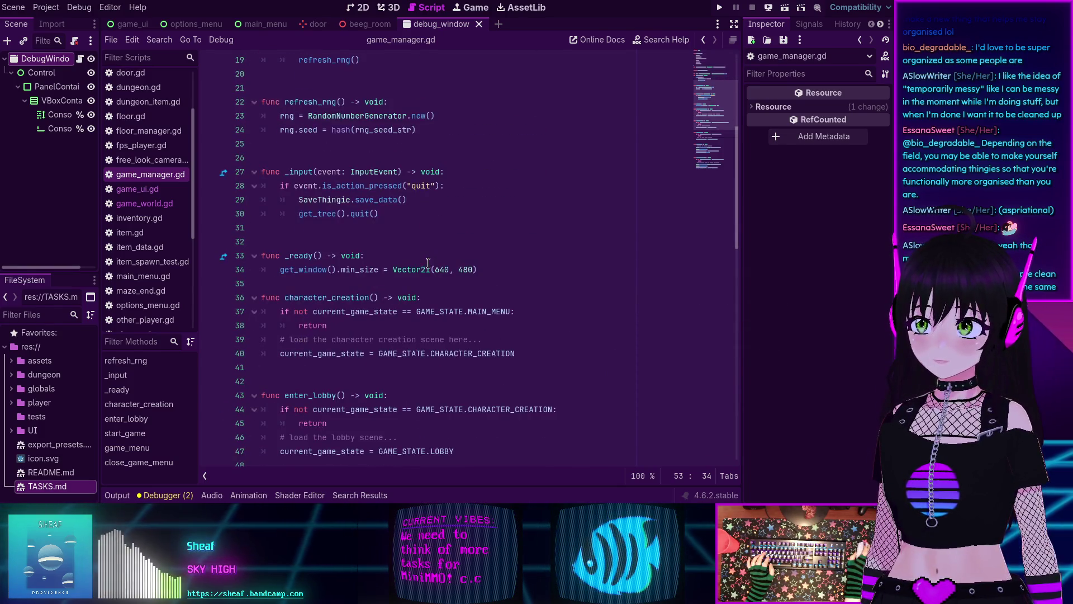
{"action": "scroll", "coordinate": [429, 263], "scroll_direction": "down", "scroll_amount": 2}
{"action": "scroll", "coordinate": [428, 262], "scroll_direction": "down", "scroll_amount": 9}
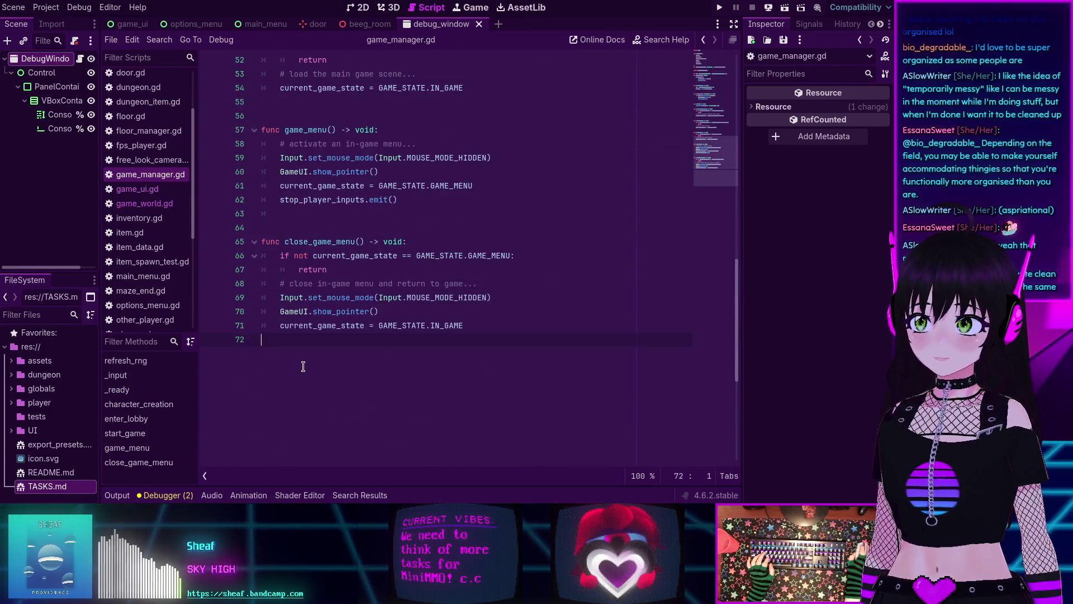
Step: Add 'func update_game_state(state: GAME_STATE) -> void:' below close_game_menu, autocompleting GAME_STATE
{"action": "key", "text": "Return"}
{"action": "key", "text": "Return"}
{"action": "type", "text": "fun"}
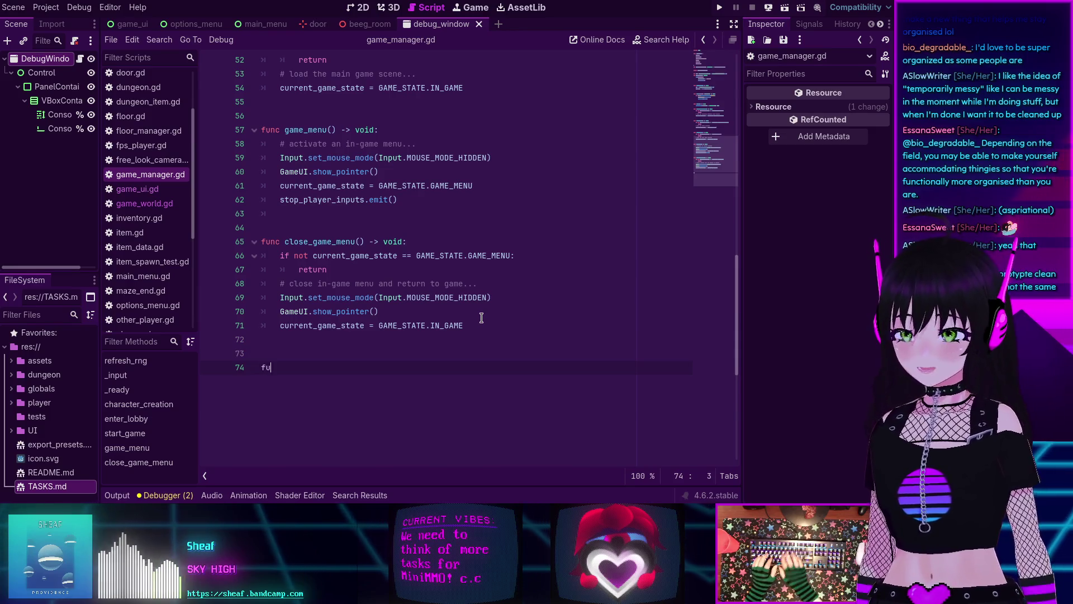
{"action": "key", "text": "BackSpace"}
{"action": "type", "text": "c update_"}
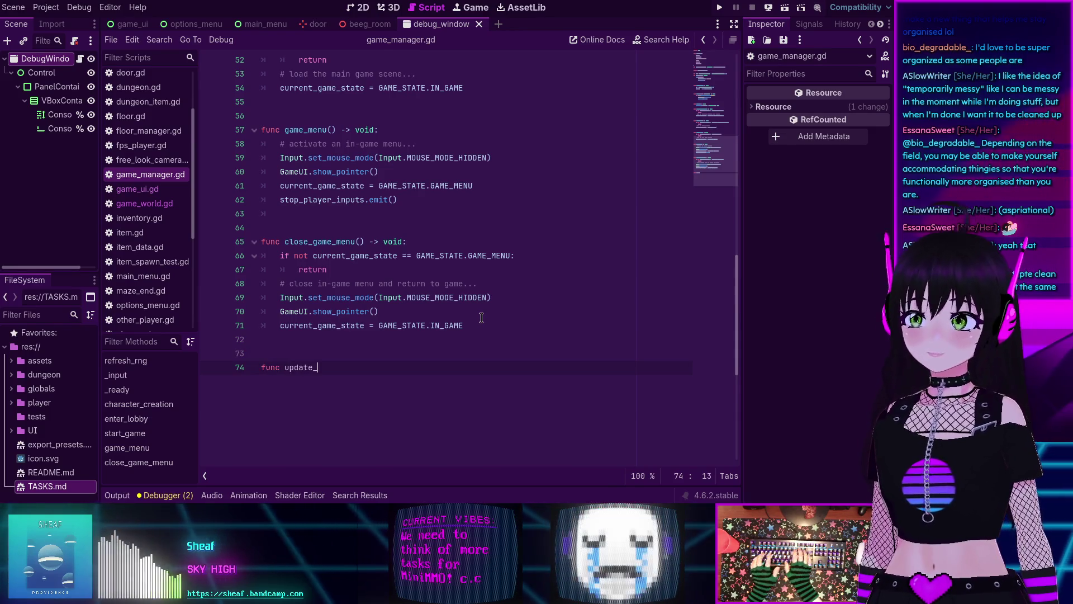
{"action": "type", "text": "game_state"}
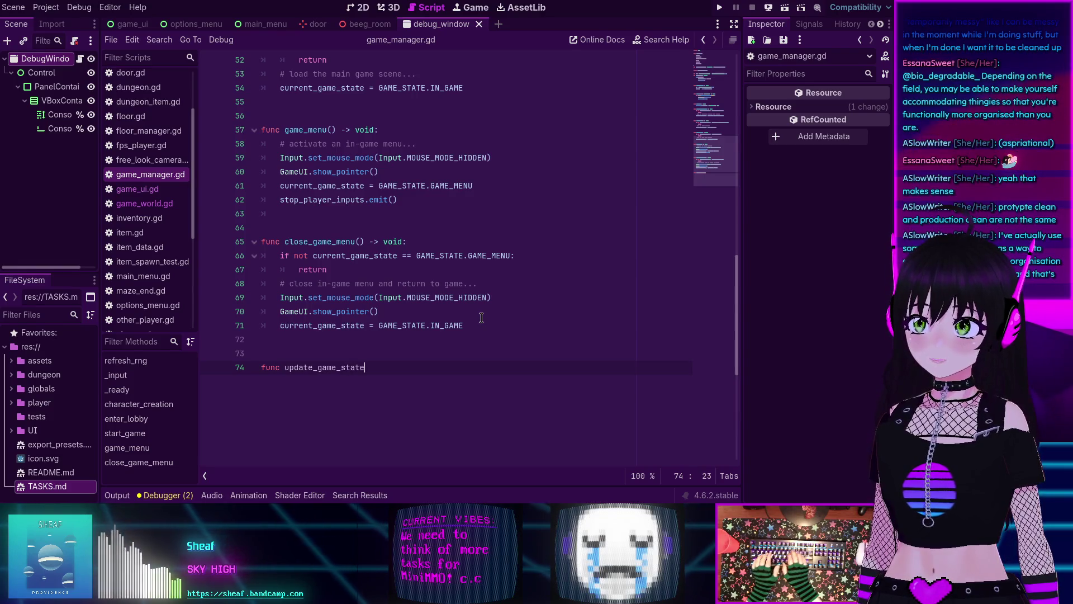
{"action": "type", "text": "(state: Gam"}
{"action": "key", "text": "Down"}
{"action": "key", "text": "Return"}
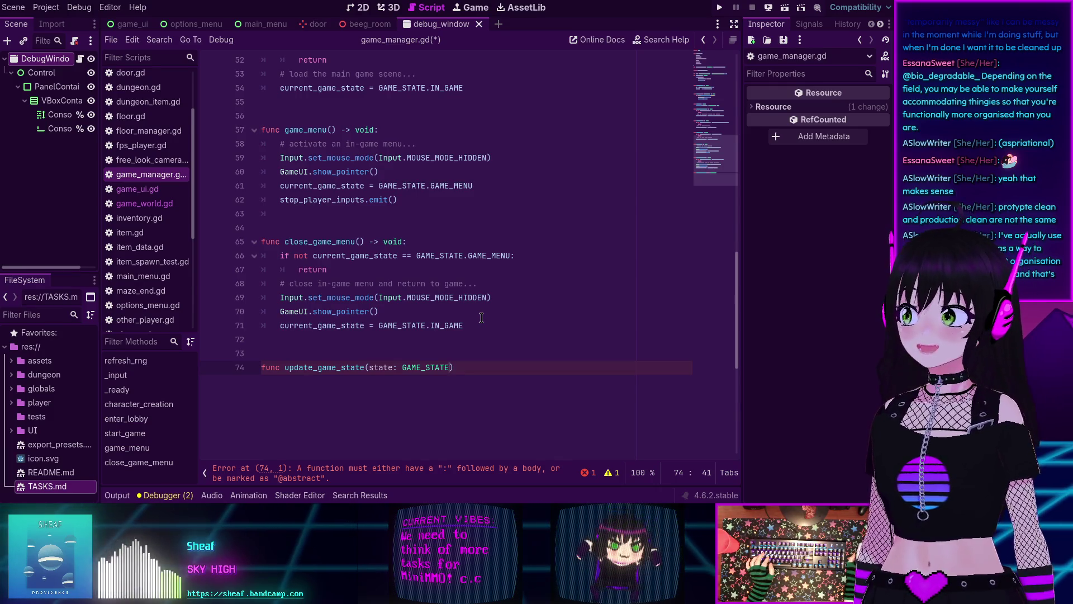
{"action": "left_click", "coordinate": [483, 370]}
{"action": "type", "text": "-"}
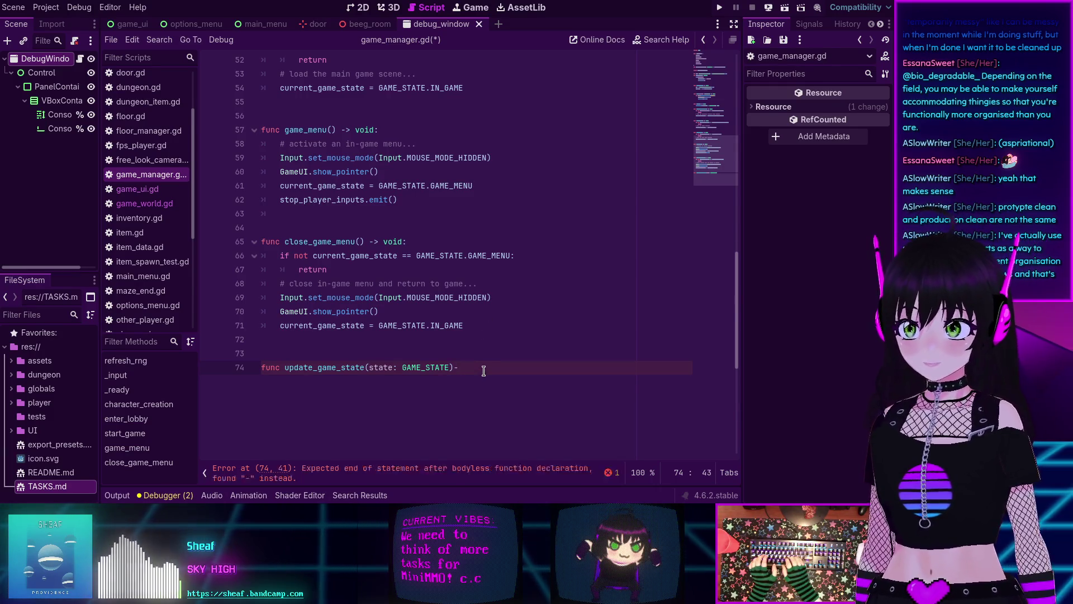
{"action": "type", "text": "> void:"}
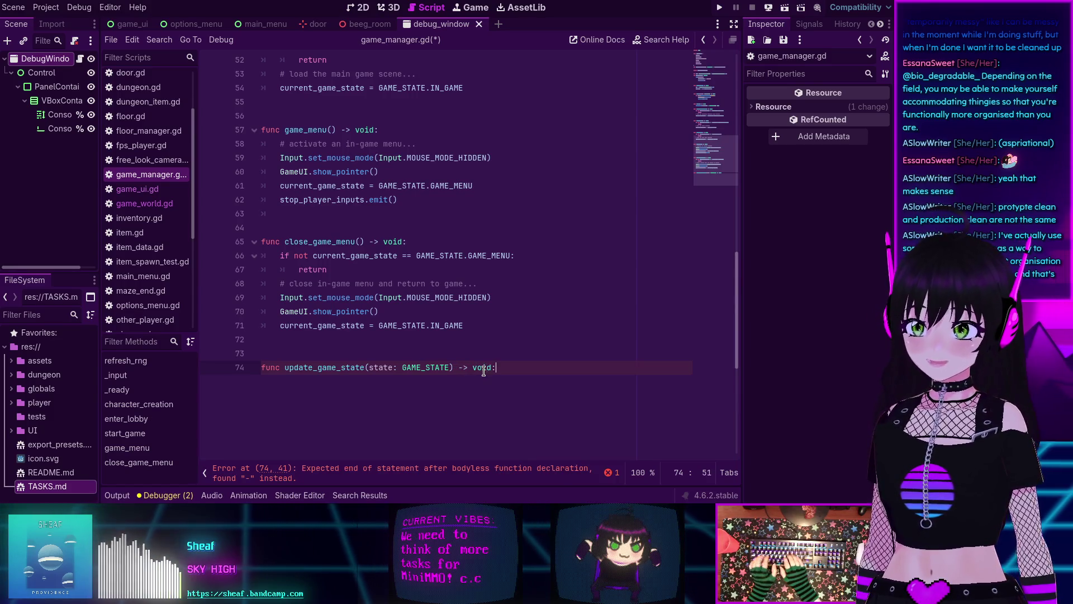
{"action": "key", "text": "Return"}
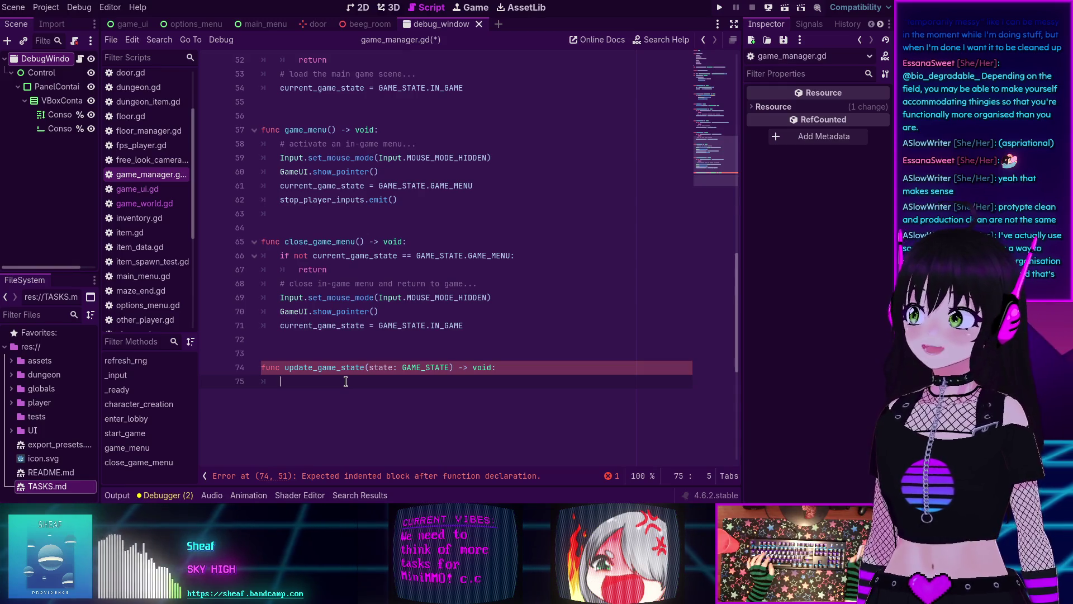
Step: Switch to the save_thingie.gd script from the Scripts list
{"action": "scroll", "coordinate": [162, 232], "scroll_direction": "down", "scroll_amount": 2}
{"action": "scroll", "coordinate": [162, 233], "scroll_direction": "down", "scroll_amount": 5}
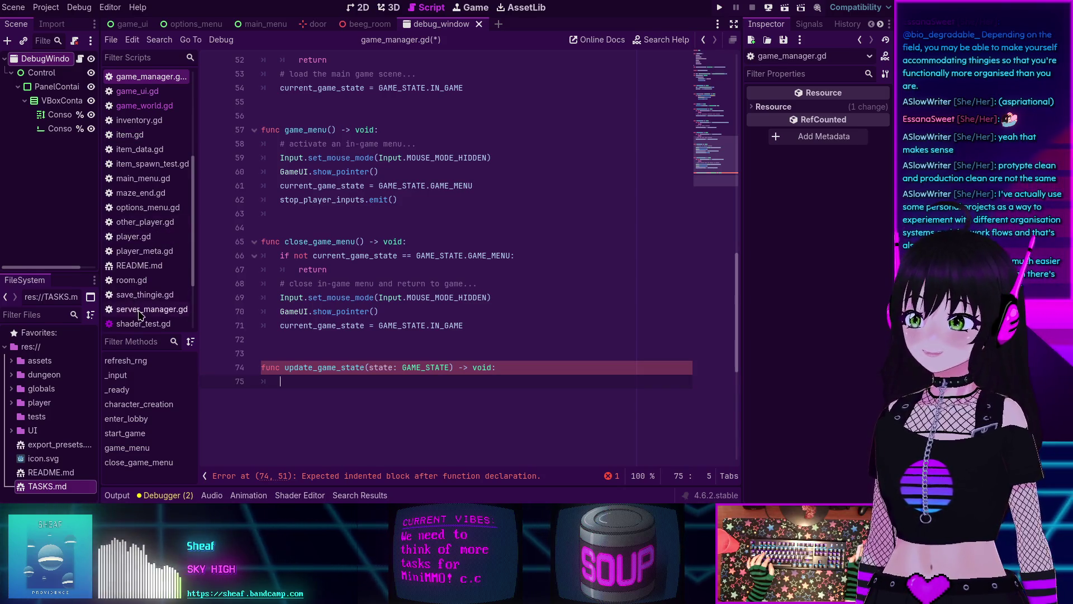
{"action": "left_click", "coordinate": [144, 295]}
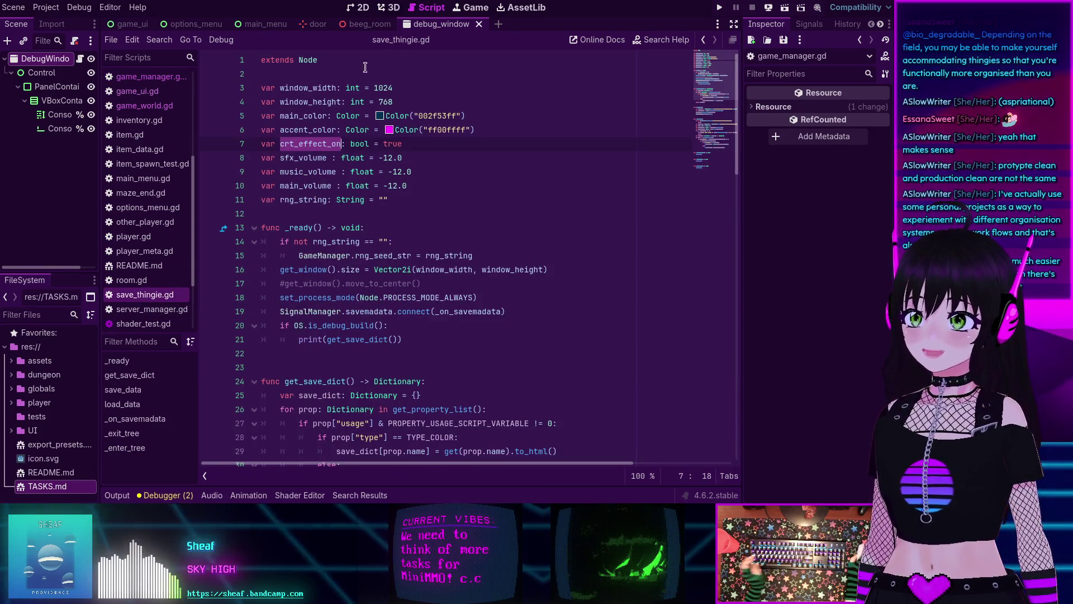
{"action": "scroll", "coordinate": [378, 108], "scroll_direction": "down", "scroll_amount": 2}
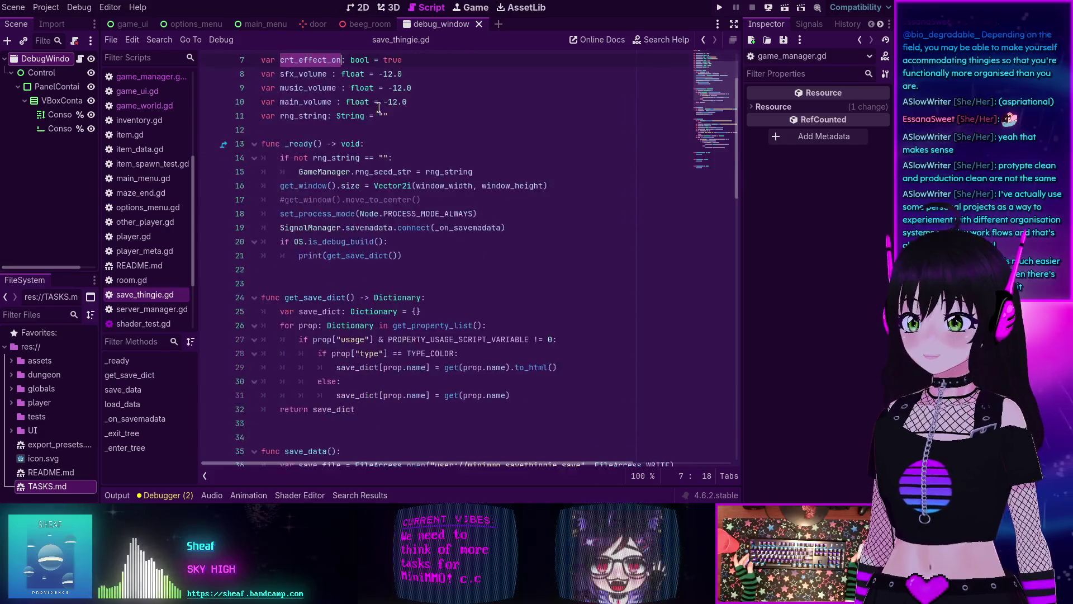
{"action": "scroll", "coordinate": [325, 121], "scroll_direction": "up", "scroll_amount": 2}
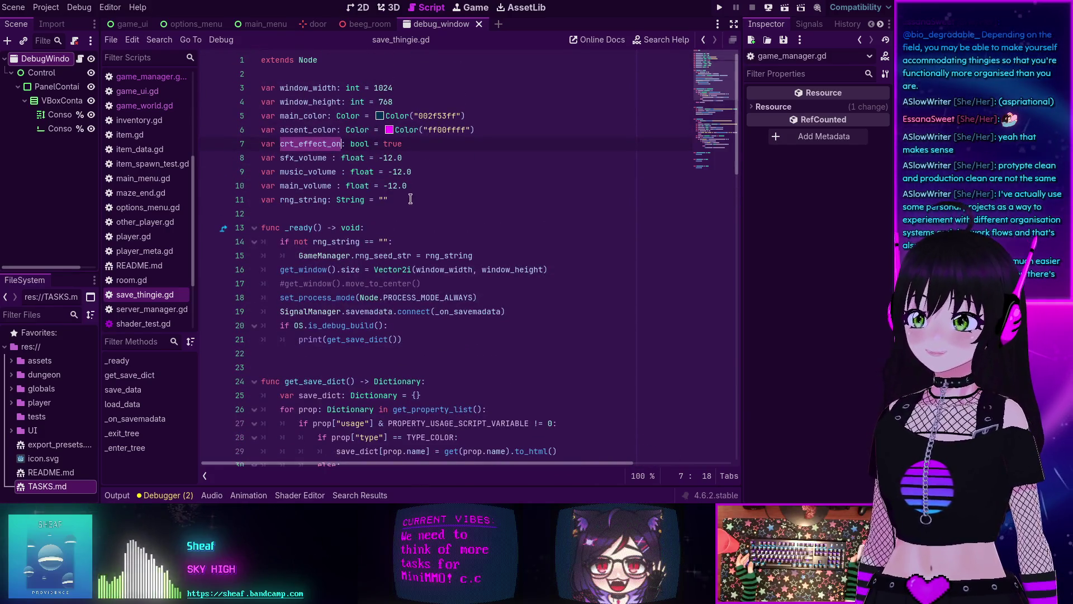
{"action": "left_click_drag", "start_coordinate": [410, 199], "coordinate": [236, 80]}
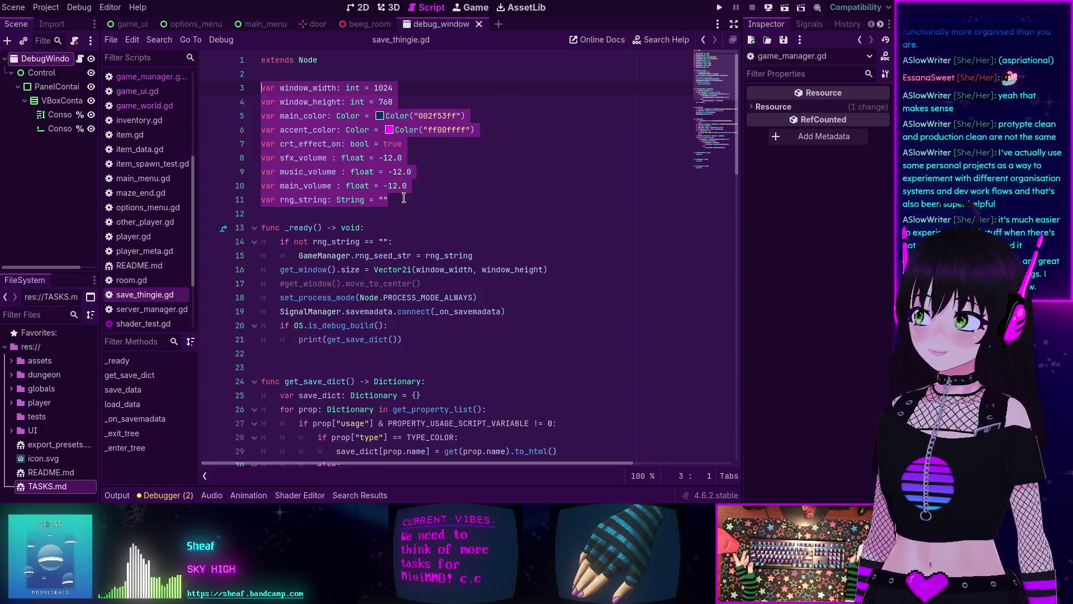
{"action": "scroll", "coordinate": [404, 198], "scroll_direction": "down", "scroll_amount": 5}
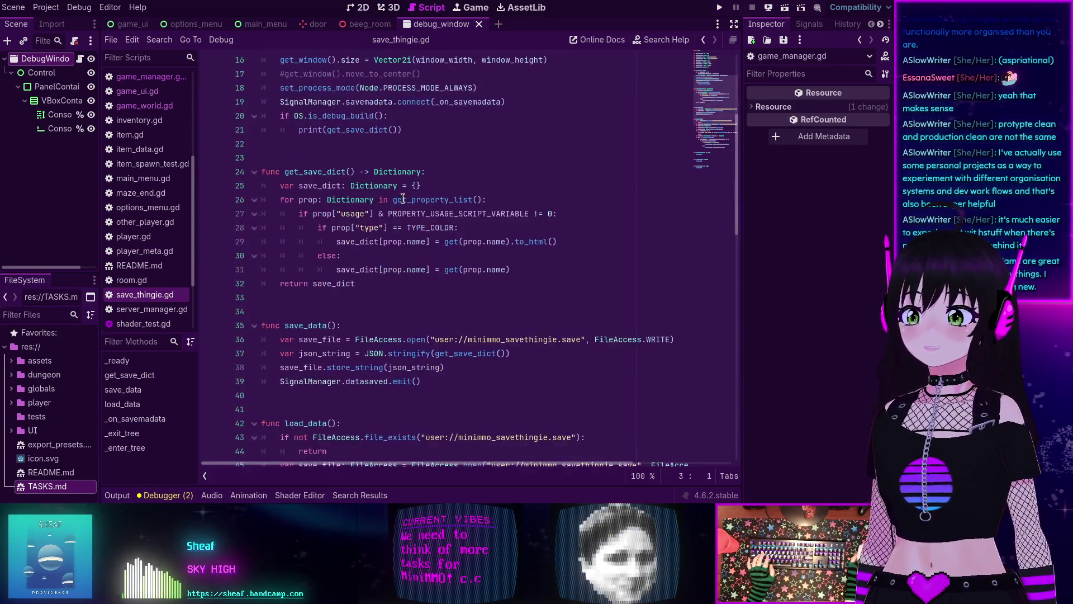
{"action": "scroll", "coordinate": [400, 199], "scroll_direction": "up", "scroll_amount": 2}
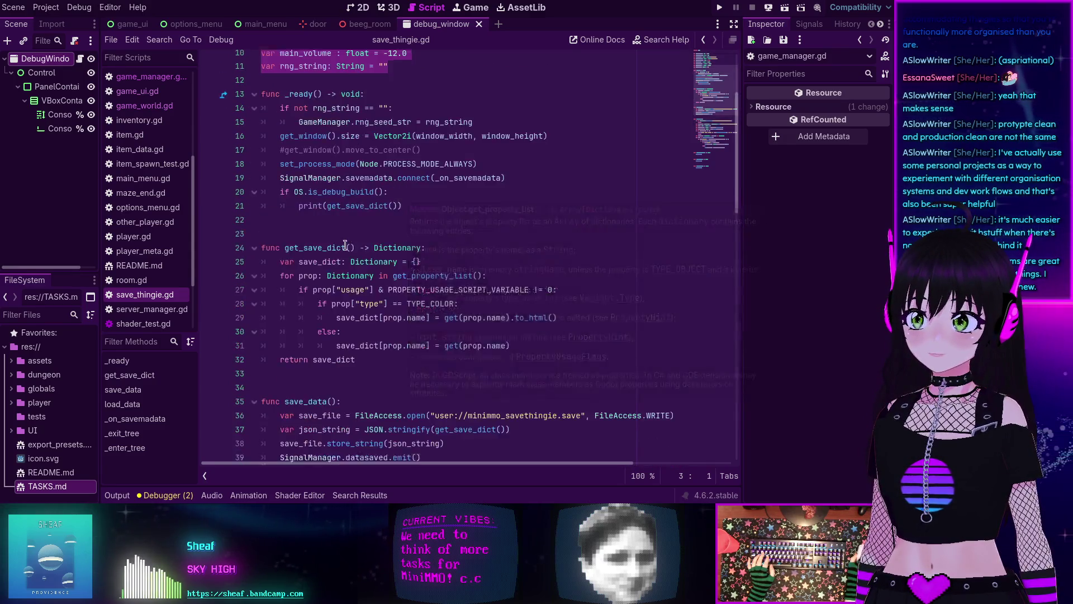
{"action": "scroll", "coordinate": [335, 207], "scroll_direction": "down", "scroll_amount": 1}
{"action": "double_click", "coordinate": [313, 212]}
{"action": "mouse_move", "coordinate": [358, 325]}
{"action": "left_mouse_down"}
{"action": "mouse_move", "coordinate": [263, 249]}
{"action": "mouse_move", "coordinate": [261, 210]}
{"action": "left_mouse_up"}
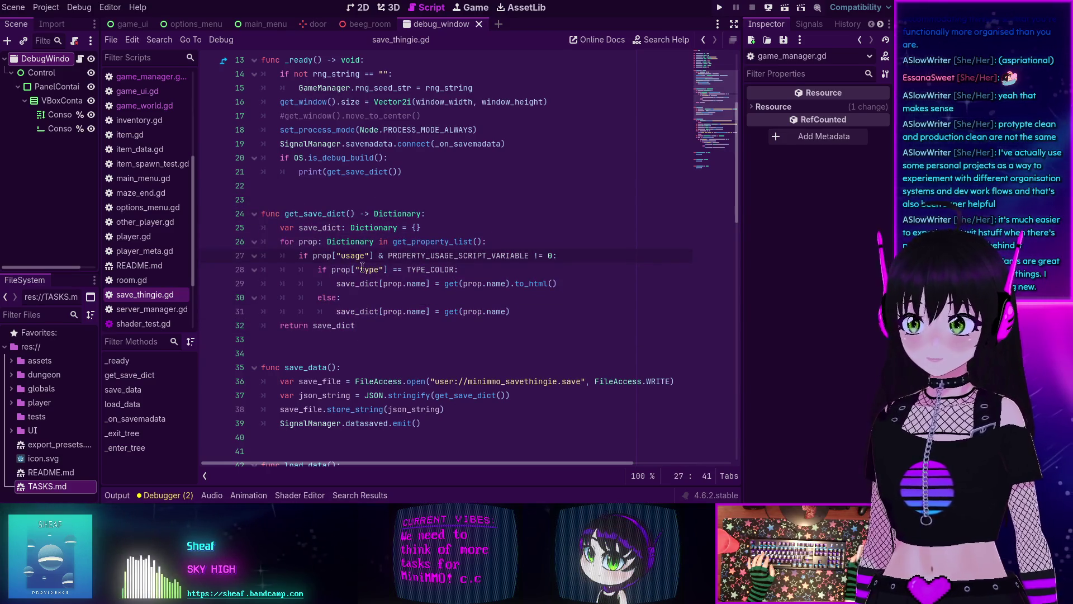
{"action": "double_click", "coordinate": [433, 241]}
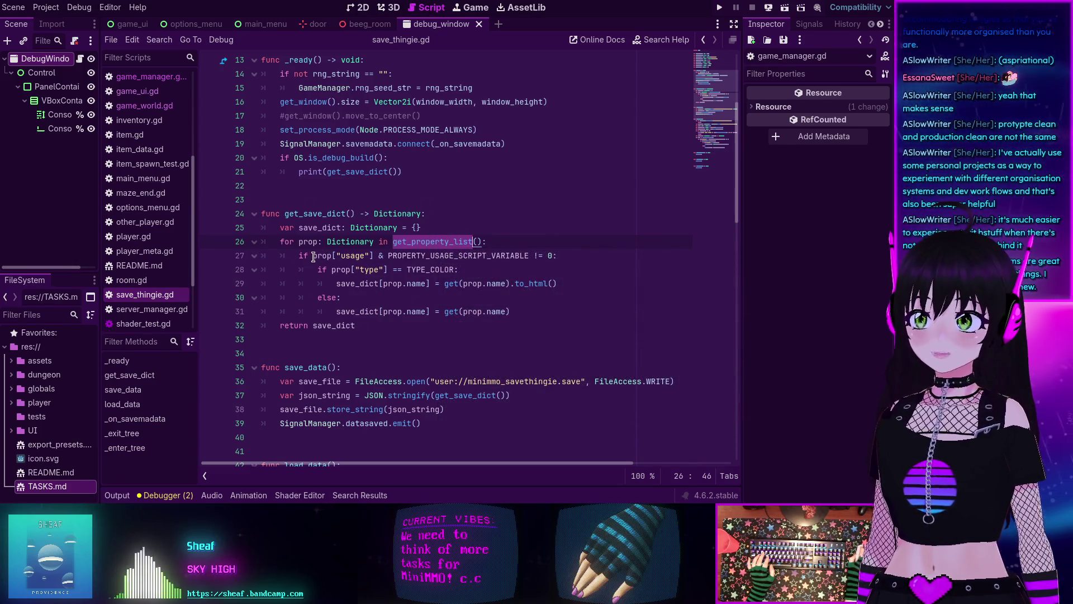
{"action": "mouse_move", "coordinate": [307, 258]}
{"action": "left_mouse_down"}
{"action": "mouse_move", "coordinate": [459, 271]}
{"action": "mouse_move", "coordinate": [557, 256]}
{"action": "left_mouse_up"}
{"action": "left_click", "coordinate": [557, 256]}
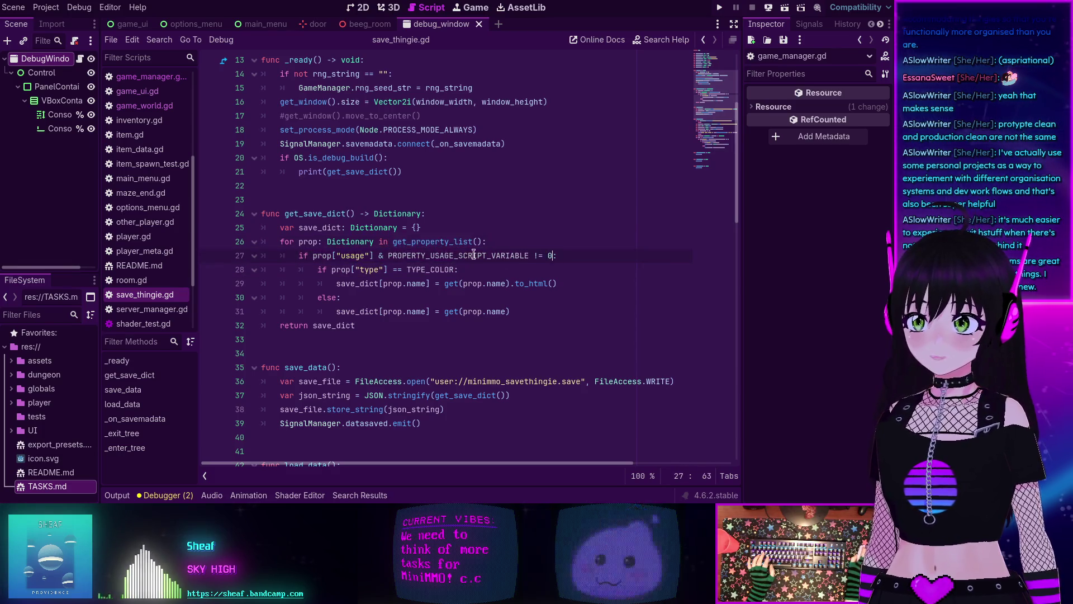
{"action": "double_click", "coordinate": [439, 256]}
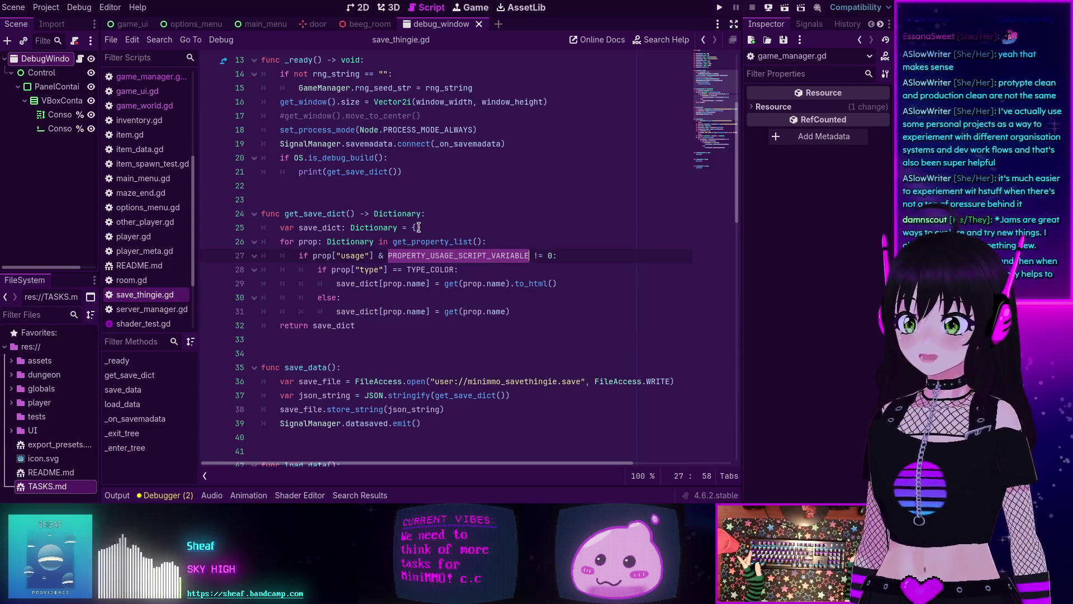
{"action": "scroll", "coordinate": [347, 276], "scroll_direction": "up", "scroll_amount": 4}
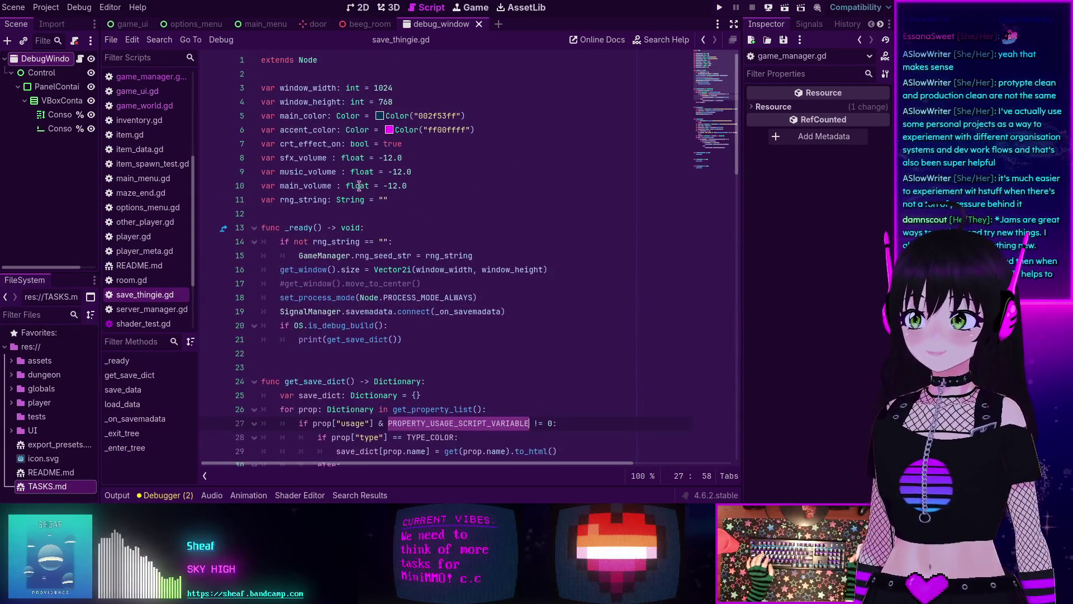
{"action": "left_click_drag", "start_coordinate": [395, 201], "coordinate": [257, 94]}
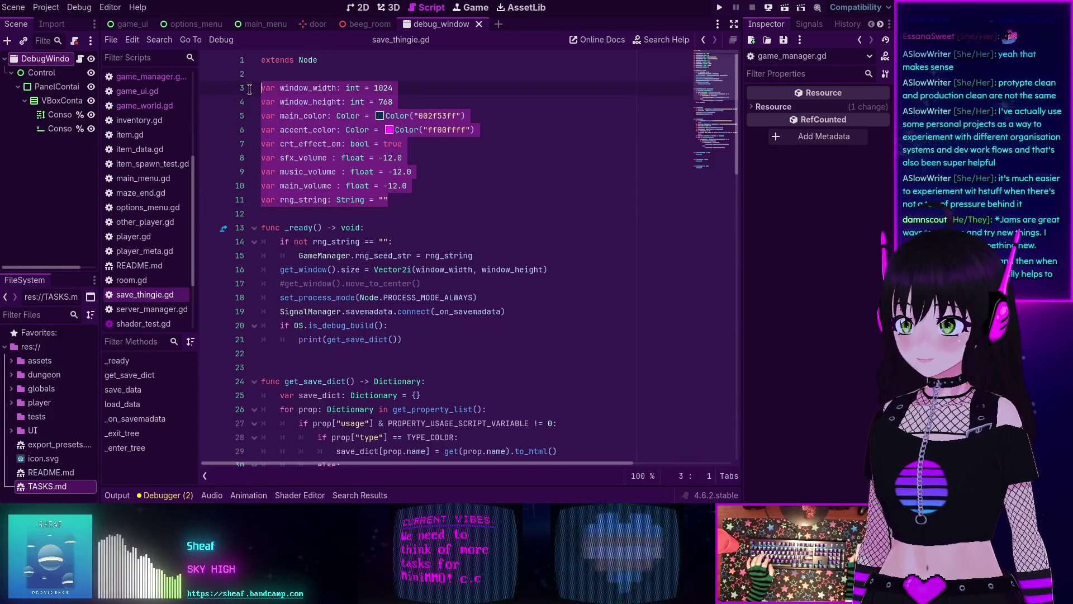
{"action": "scroll", "coordinate": [422, 175], "scroll_direction": "down", "scroll_amount": 2}
{"action": "scroll", "coordinate": [422, 175], "scroll_direction": "down", "scroll_amount": 4}
{"action": "left_click", "coordinate": [436, 298]}
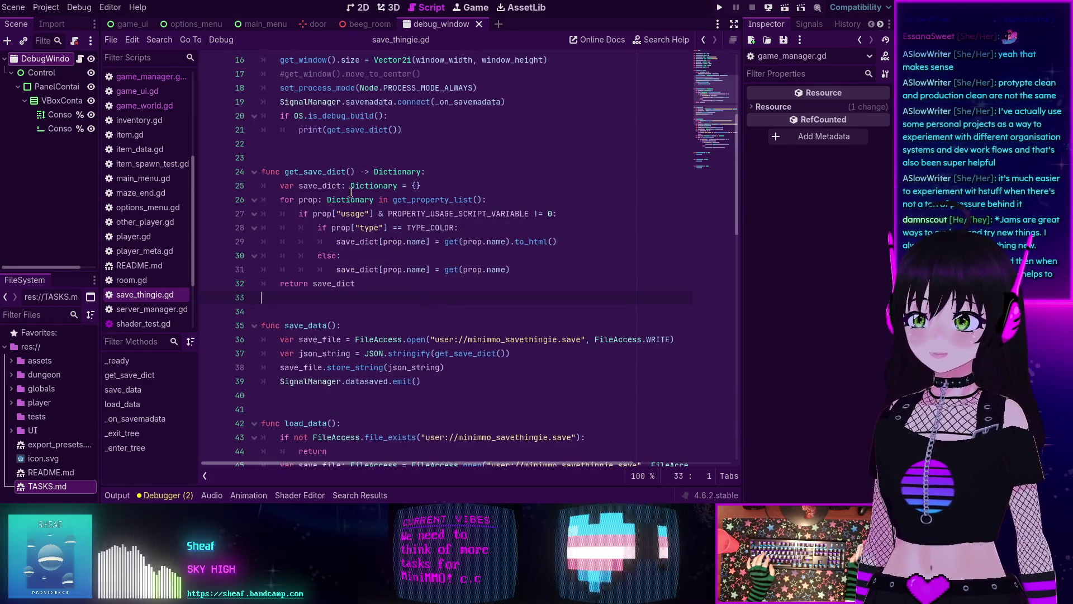
{"action": "left_click_drag", "start_coordinate": [317, 228], "coordinate": [461, 230]}
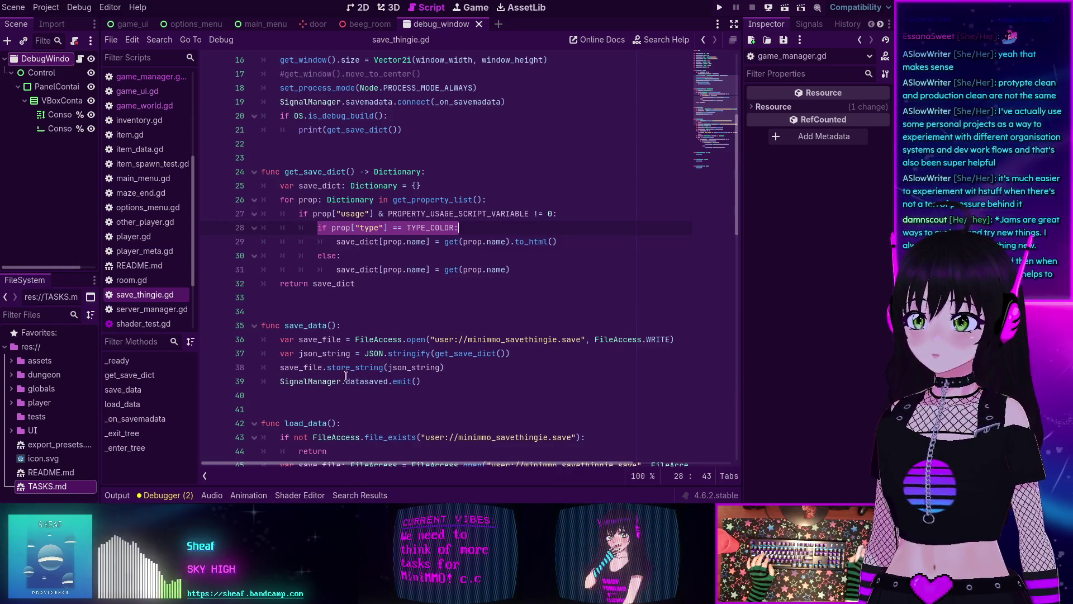
{"action": "triple_click", "coordinate": [364, 353]}
{"action": "left_click", "coordinate": [416, 269]}
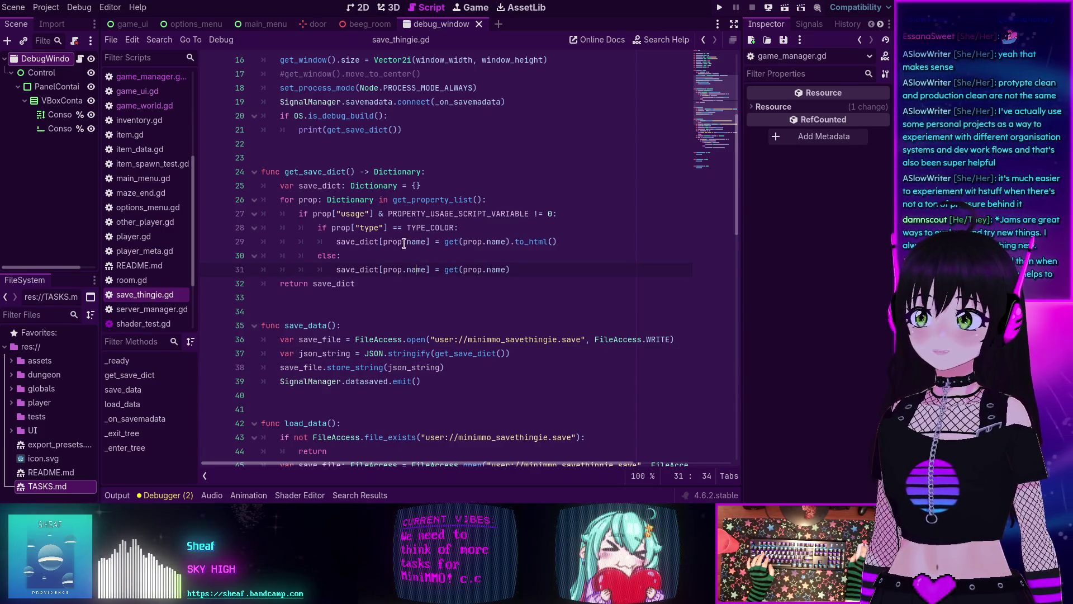
{"action": "scroll", "coordinate": [402, 233], "scroll_direction": "down", "scroll_amount": 4}
{"action": "scroll", "coordinate": [338, 107], "scroll_direction": "down", "scroll_amount": 3}
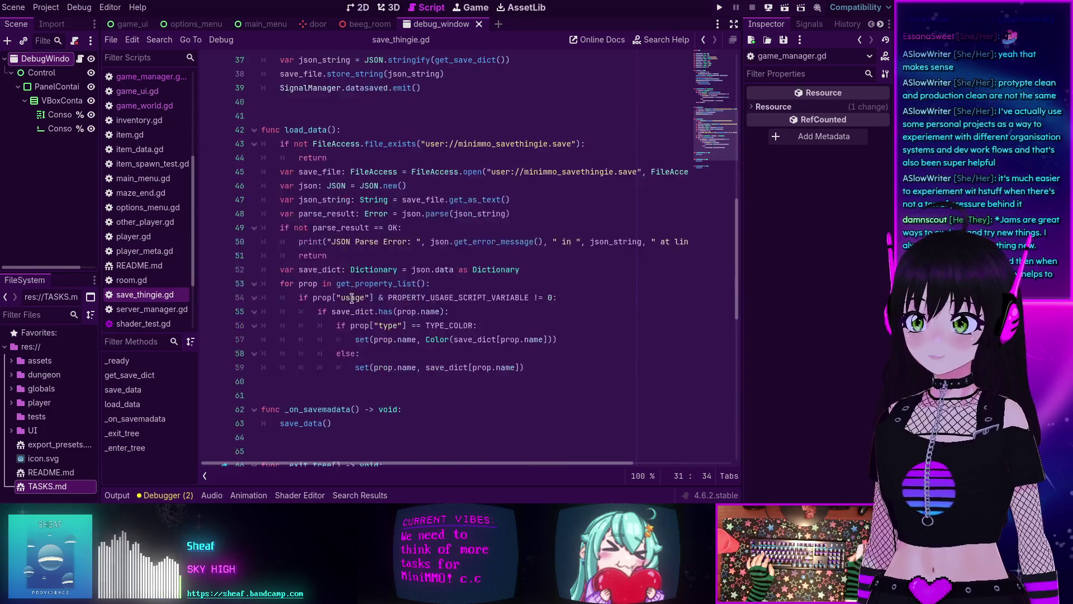
{"action": "scroll", "coordinate": [354, 303], "scroll_direction": "up", "scroll_amount": 12}
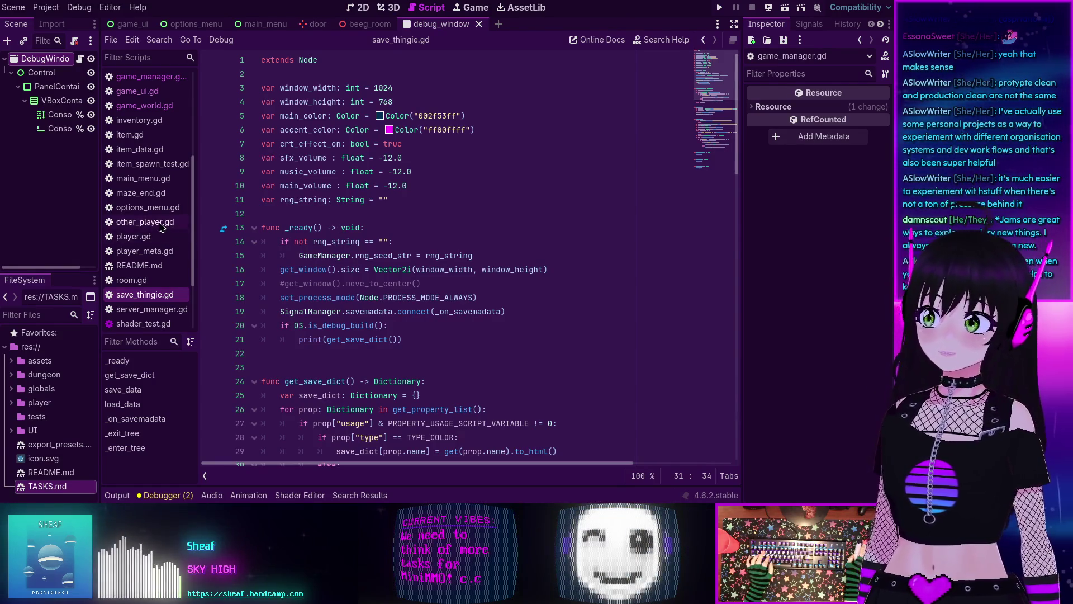
{"action": "scroll", "coordinate": [151, 224], "scroll_direction": "up", "scroll_amount": 1}
{"action": "scroll", "coordinate": [151, 224], "scroll_direction": "up", "scroll_amount": 5}
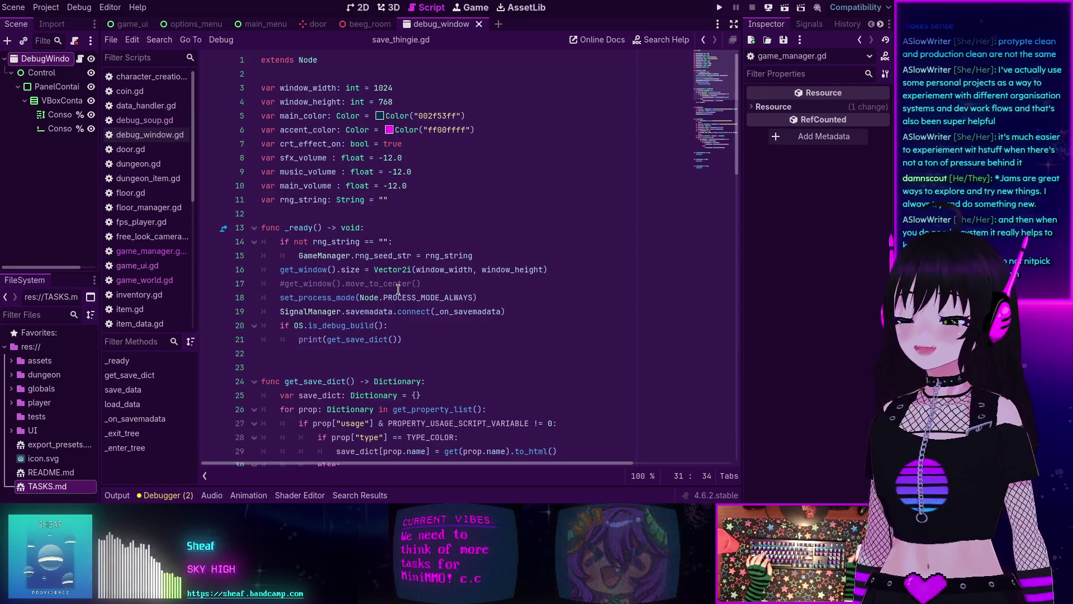
{"action": "scroll", "coordinate": [398, 289], "scroll_direction": "down", "scroll_amount": 6}
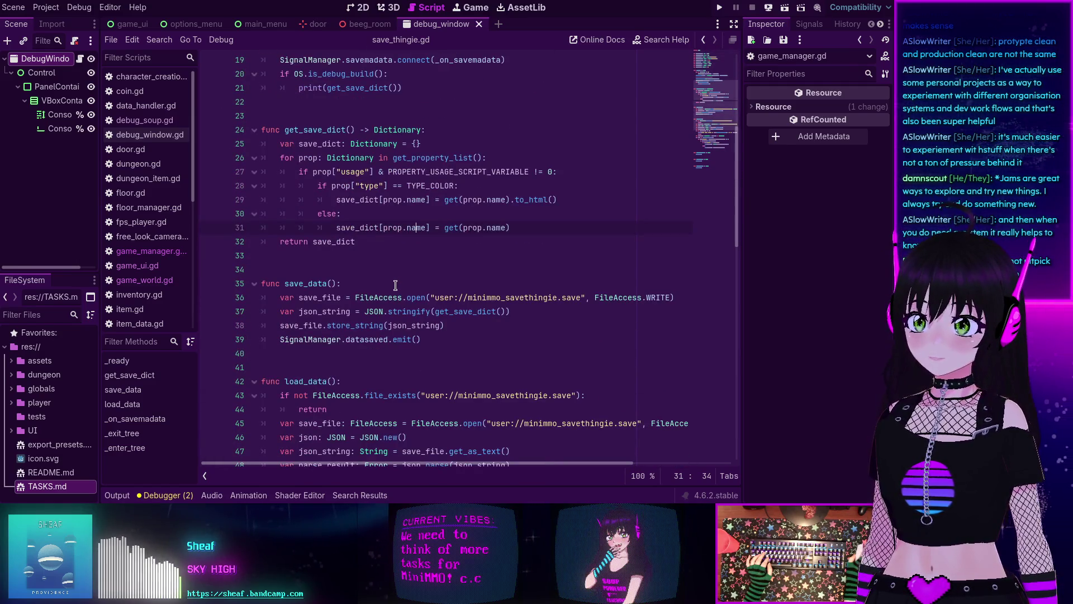
{"action": "scroll", "coordinate": [390, 321], "scroll_direction": "up", "scroll_amount": 6}
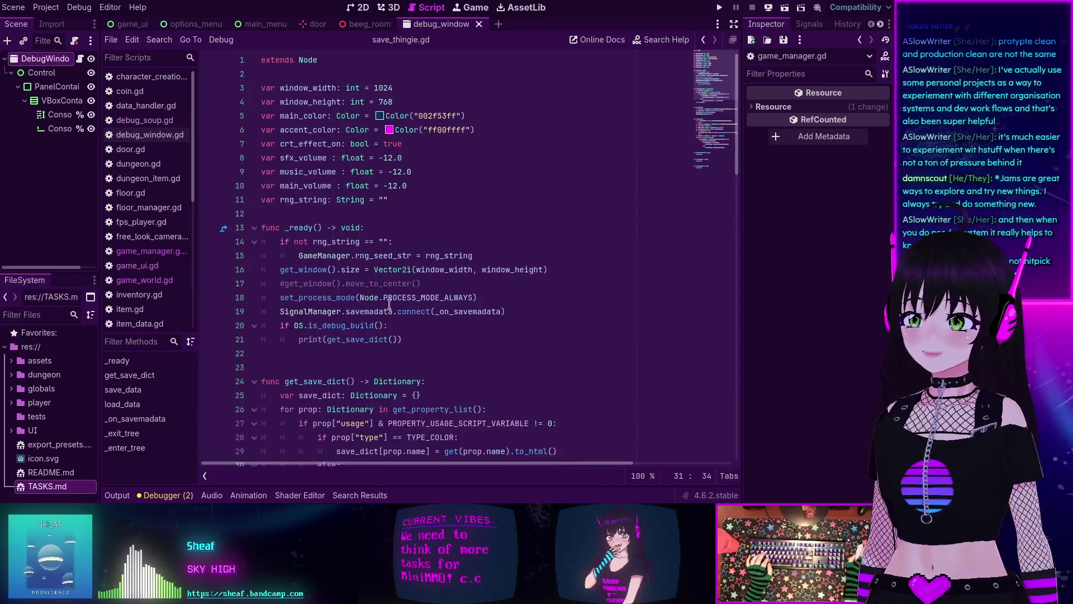
{"action": "mouse_move", "coordinate": [338, 314]}
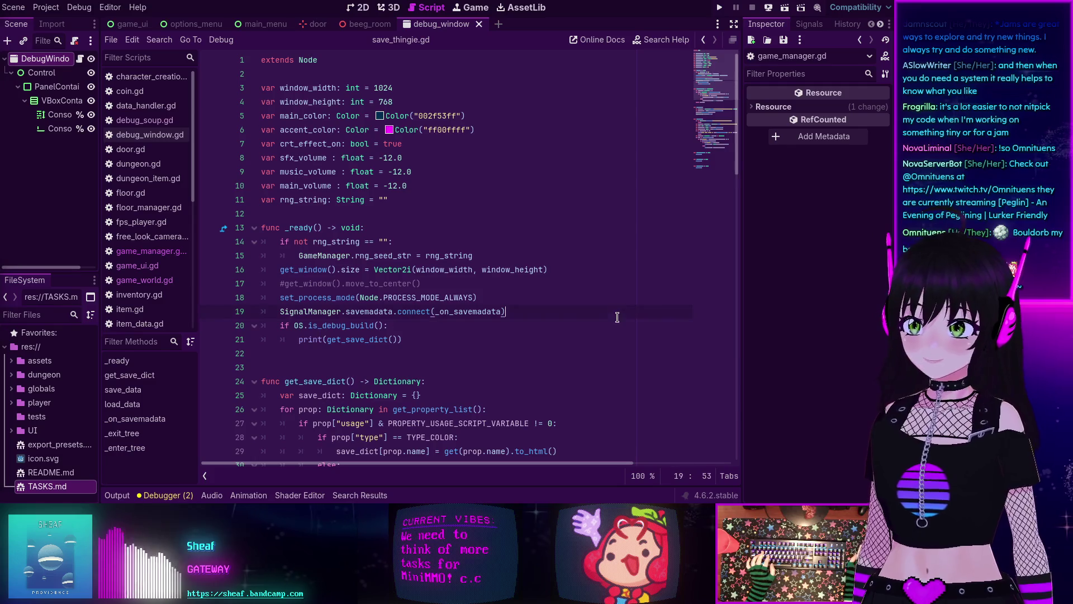
{"action": "left_click", "coordinate": [507, 374]}
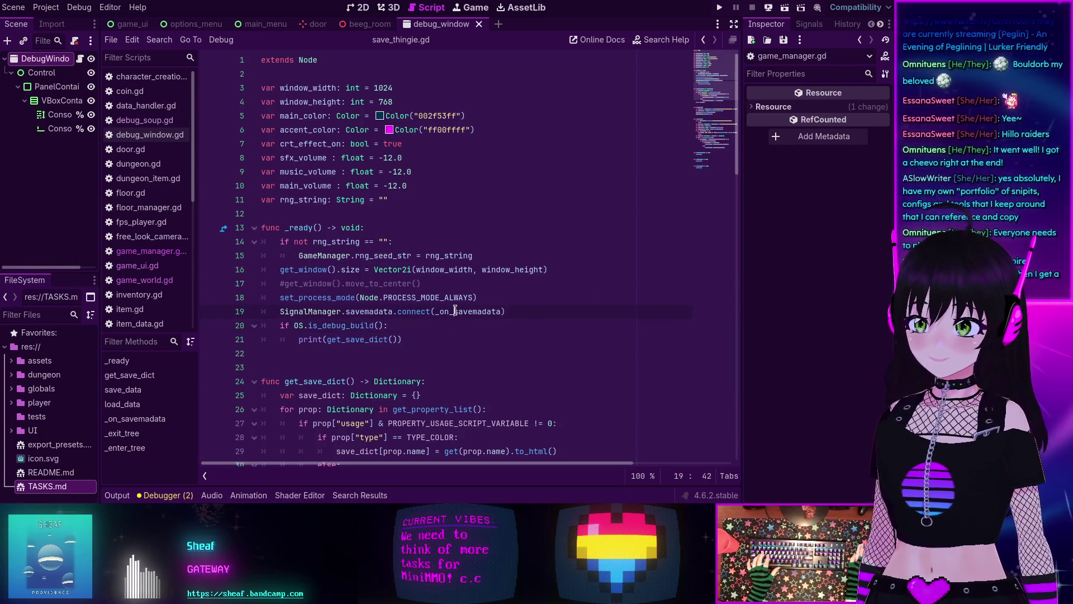
{"action": "left_click", "coordinate": [501, 298]}
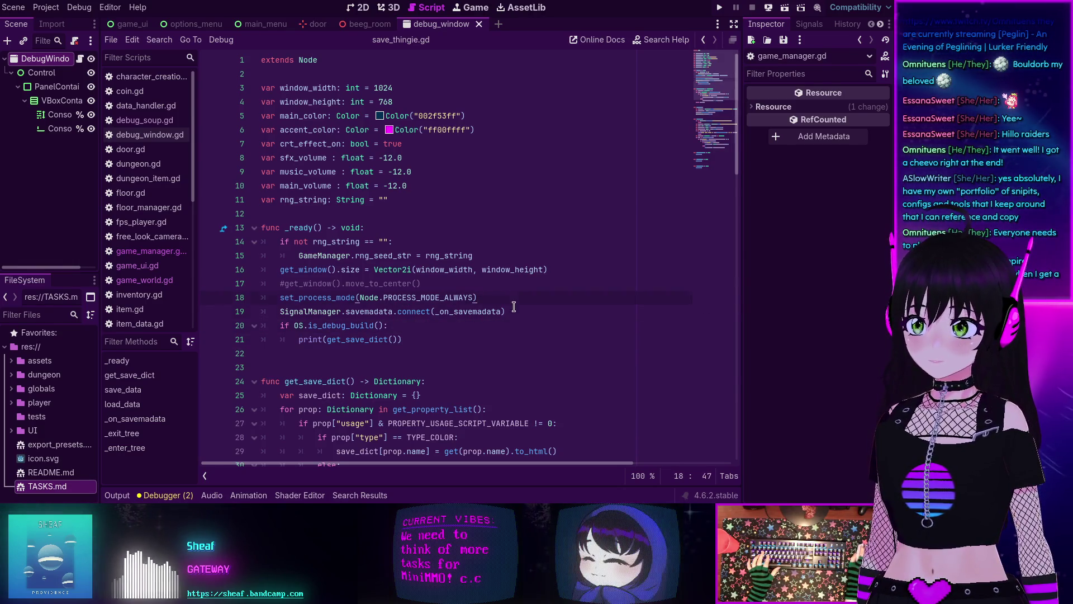
{"action": "left_click", "coordinate": [505, 255]}
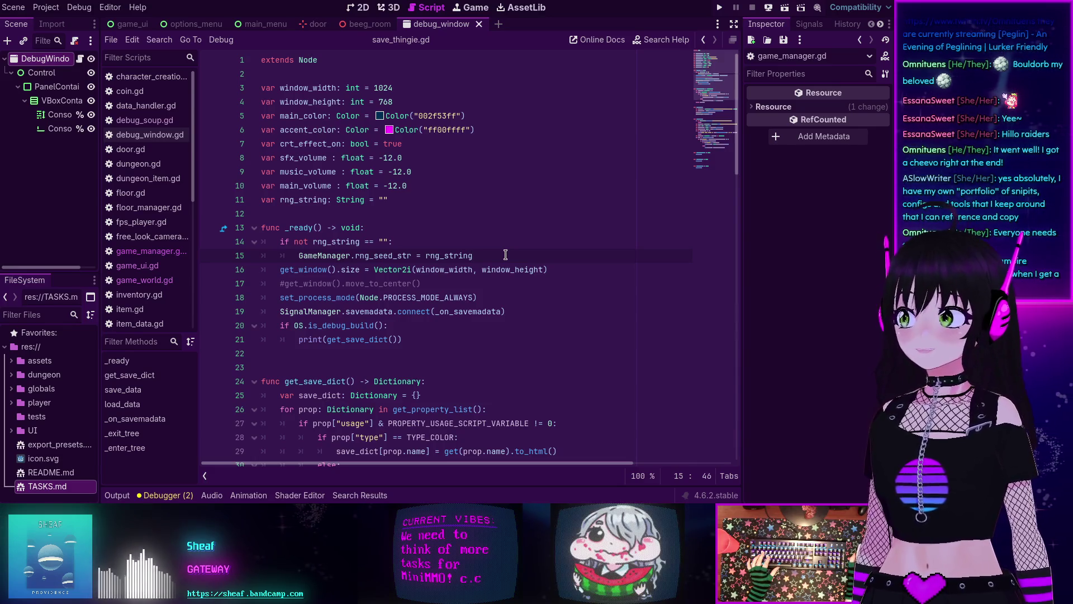
{"action": "scroll", "coordinate": [506, 255], "scroll_direction": "down", "scroll_amount": 4}
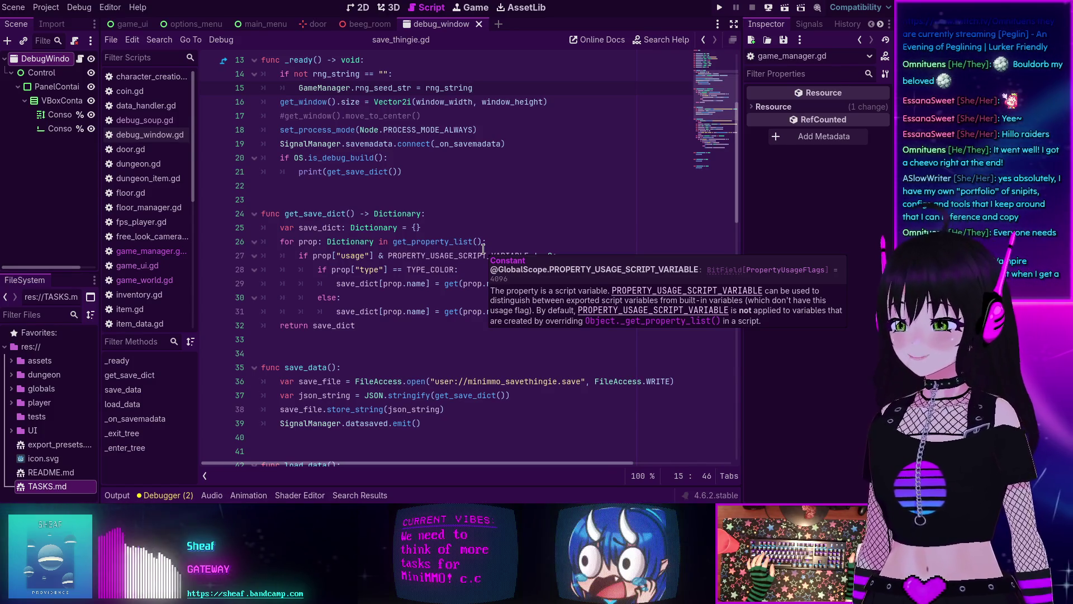
Step: Scroll through save_thingie.gd and read the store_string documentation
{"action": "scroll", "coordinate": [484, 249], "scroll_direction": "down", "scroll_amount": 2}
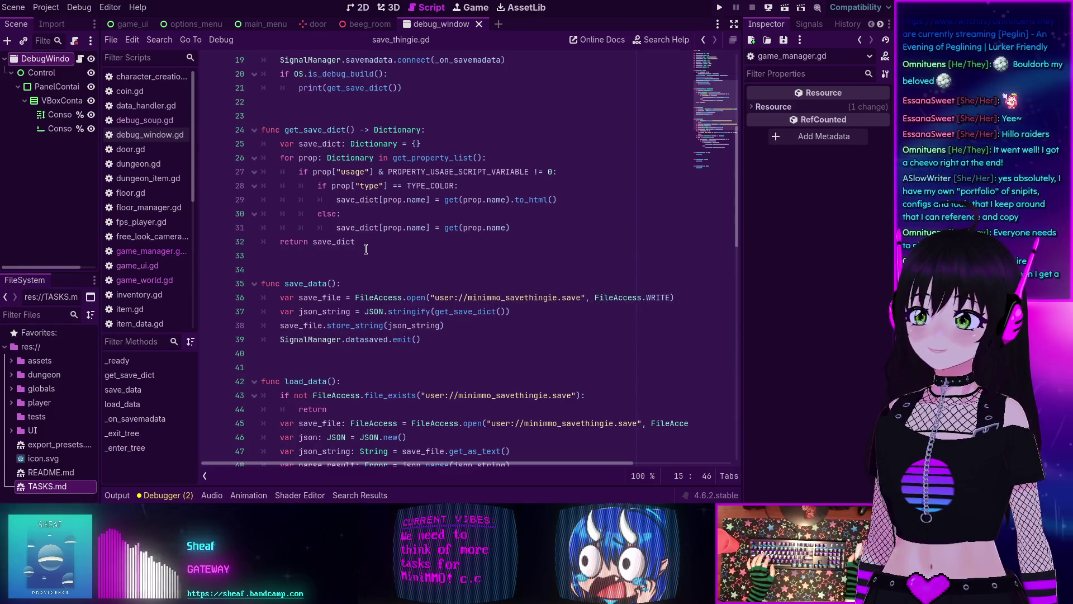
{"action": "scroll", "coordinate": [365, 248], "scroll_direction": "down", "scroll_amount": 2}
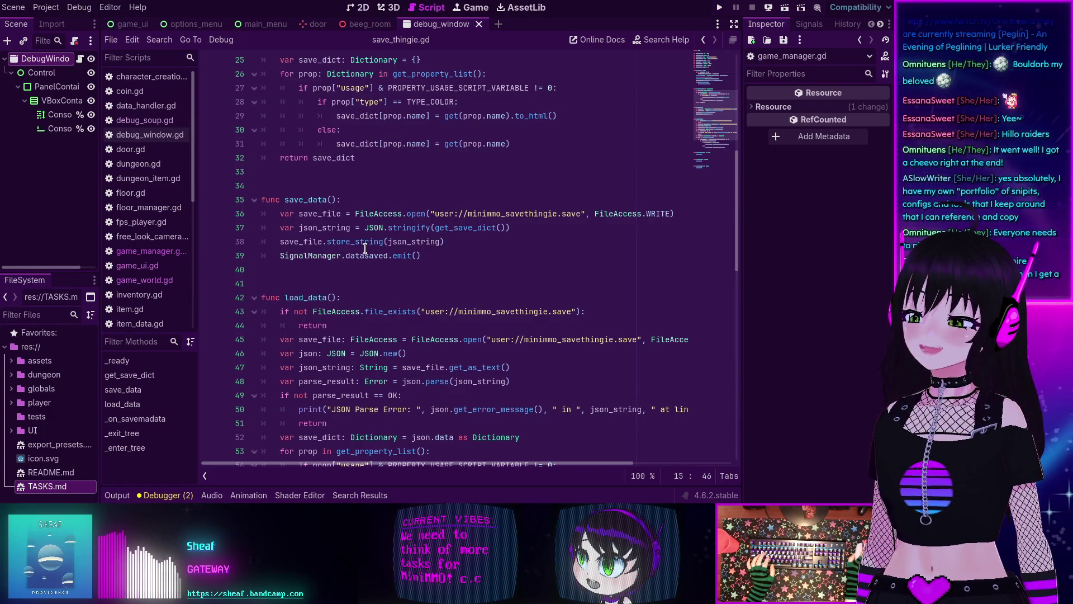
{"action": "mouse_move", "coordinate": [365, 248]}
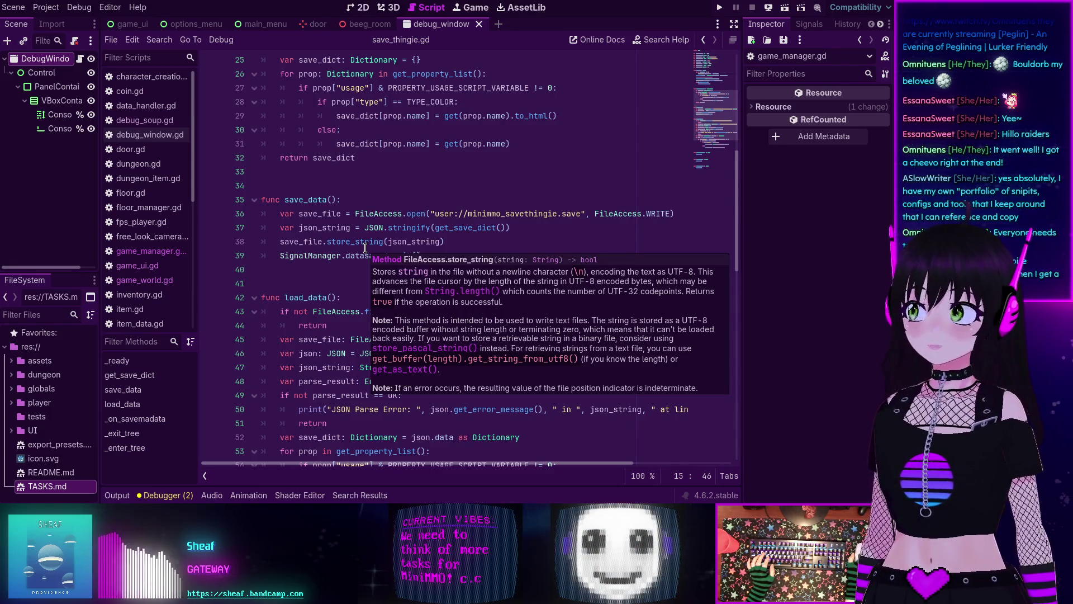
{"action": "scroll", "coordinate": [368, 251], "scroll_direction": "up", "scroll_amount": 8}
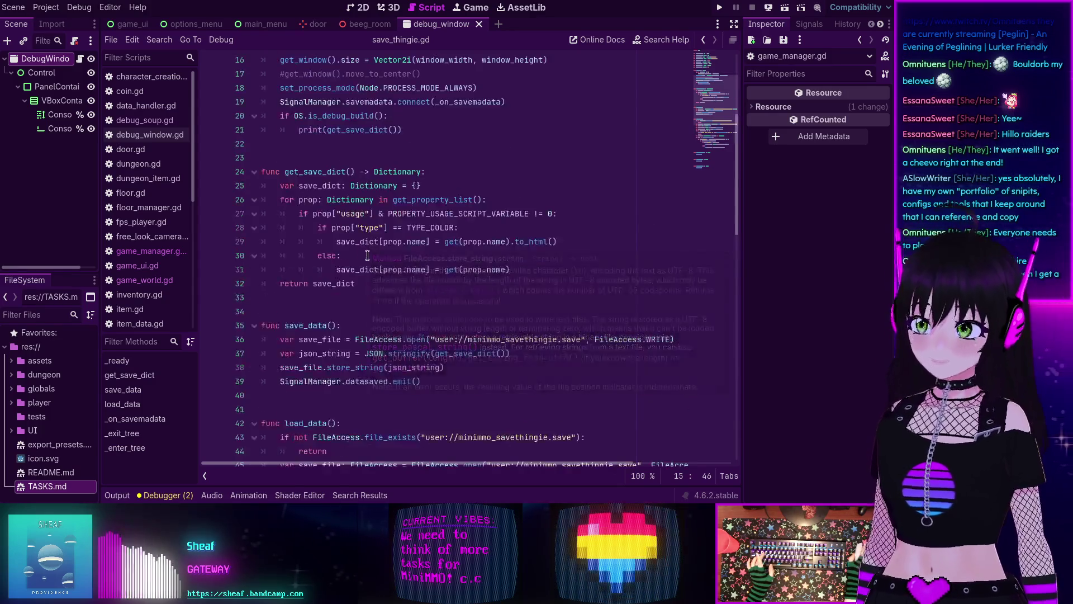
{"action": "scroll", "coordinate": [370, 258], "scroll_direction": "down", "scroll_amount": 6}
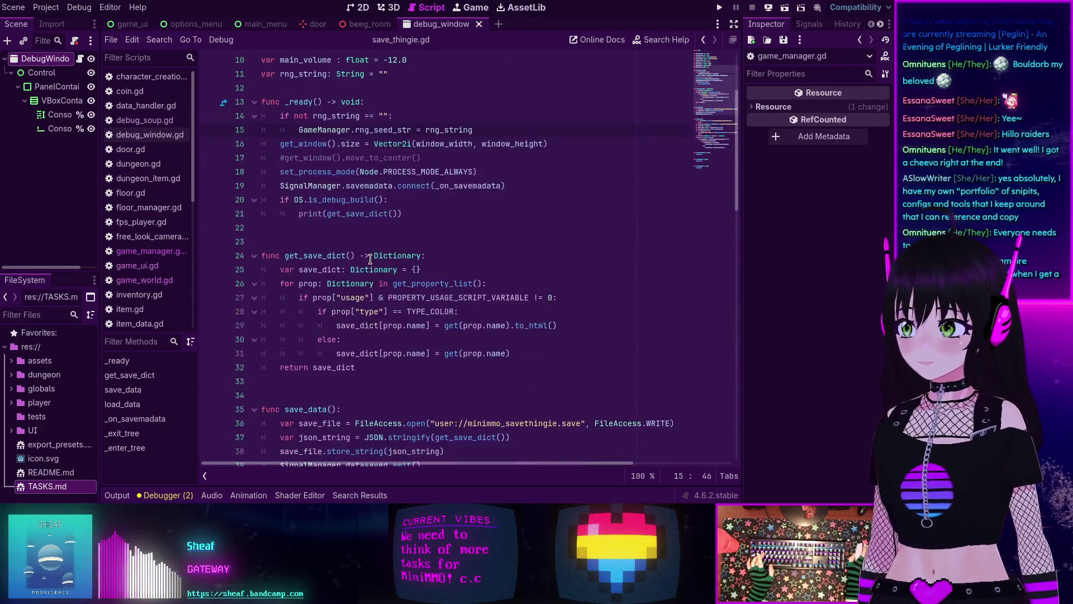
{"action": "scroll", "coordinate": [368, 260], "scroll_direction": "down", "scroll_amount": 1}
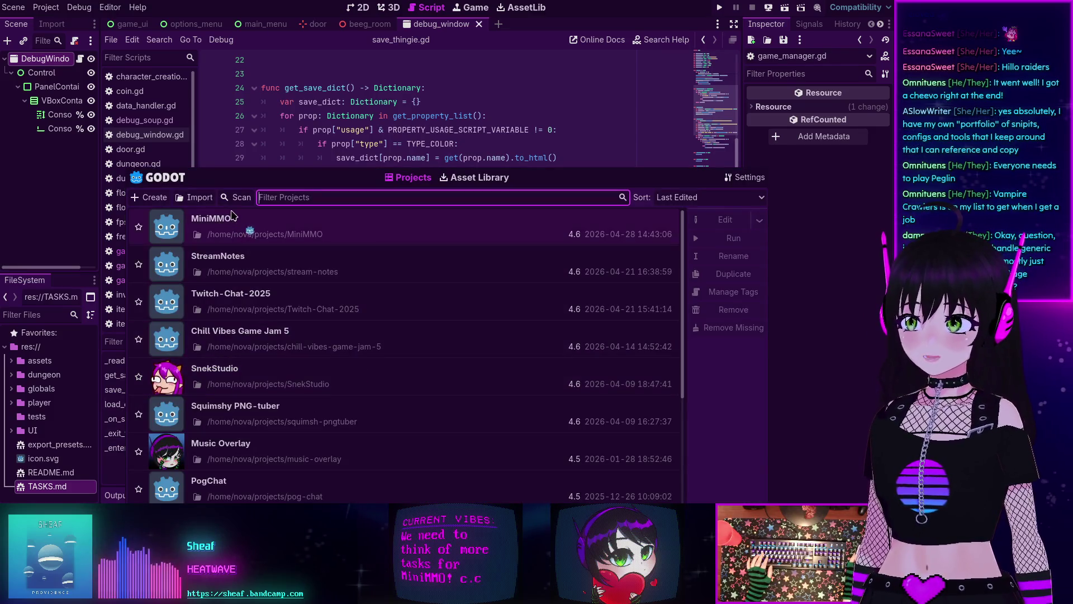
Step: Open the StreamNotes project from the Project Manager
{"action": "double_click", "coordinate": [264, 255]}
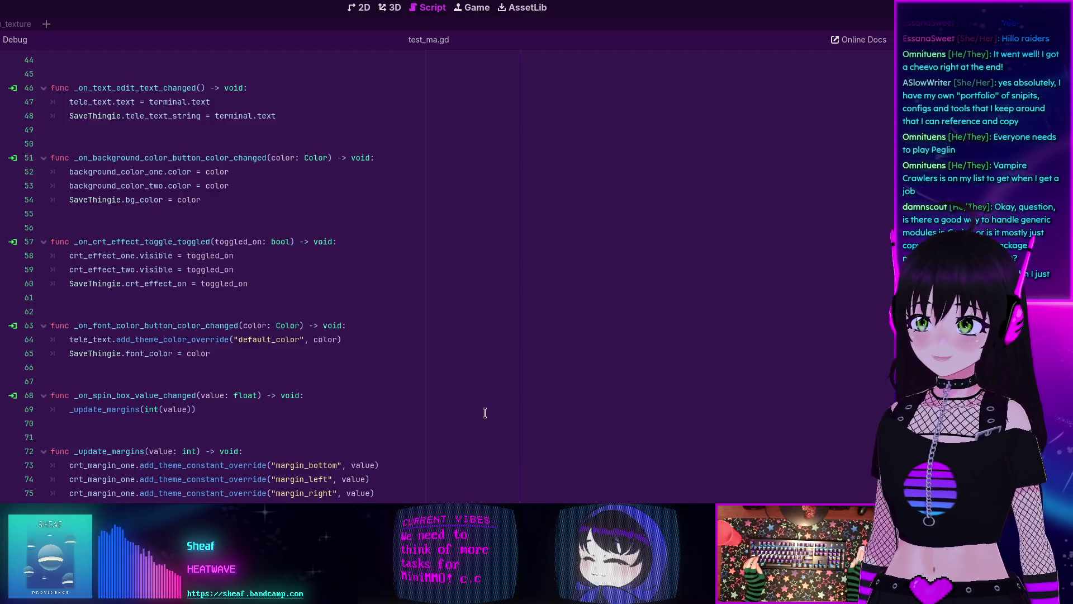
Step: Browse the addon folders in the FileSystem dock, including TwitchGD4 and its emotes folder
{"action": "left_click", "coordinate": [18, 412]}
{"action": "left_click", "coordinate": [12, 427]}
{"action": "left_click", "coordinate": [13, 427]}
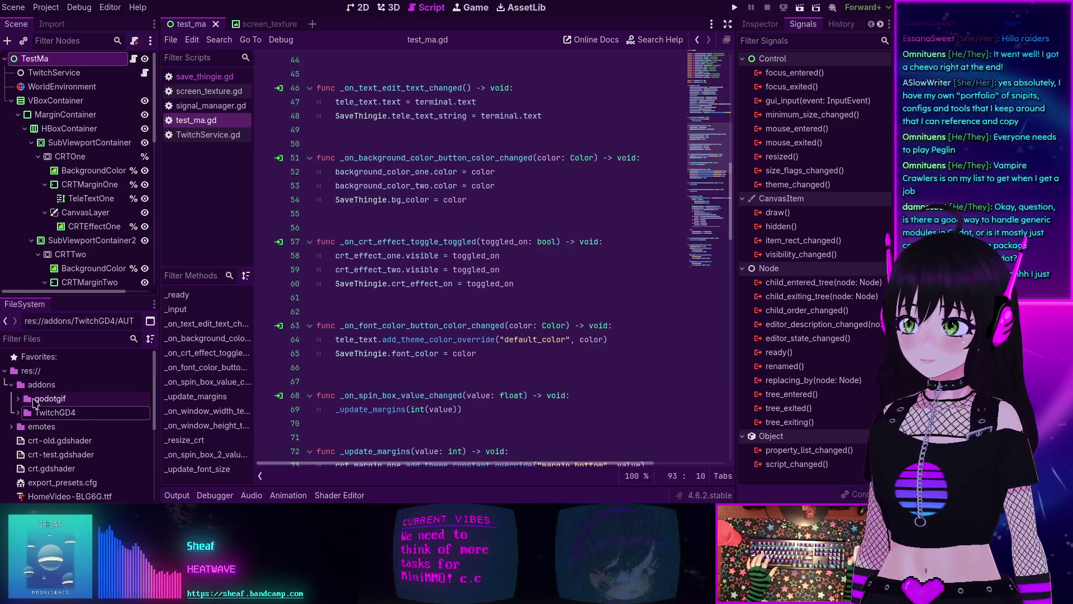
{"action": "left_click", "coordinate": [50, 398]}
{"action": "left_click", "coordinate": [62, 412]}
{"action": "left_click", "coordinate": [53, 398]}
{"action": "left_click", "coordinate": [64, 412]}
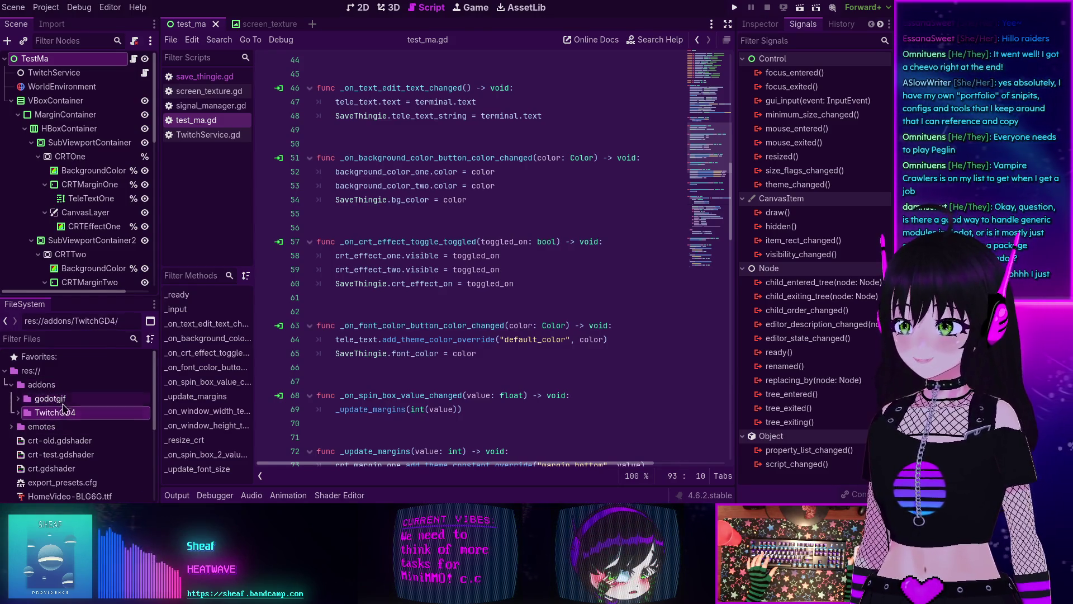
{"action": "left_click", "coordinate": [56, 398]}
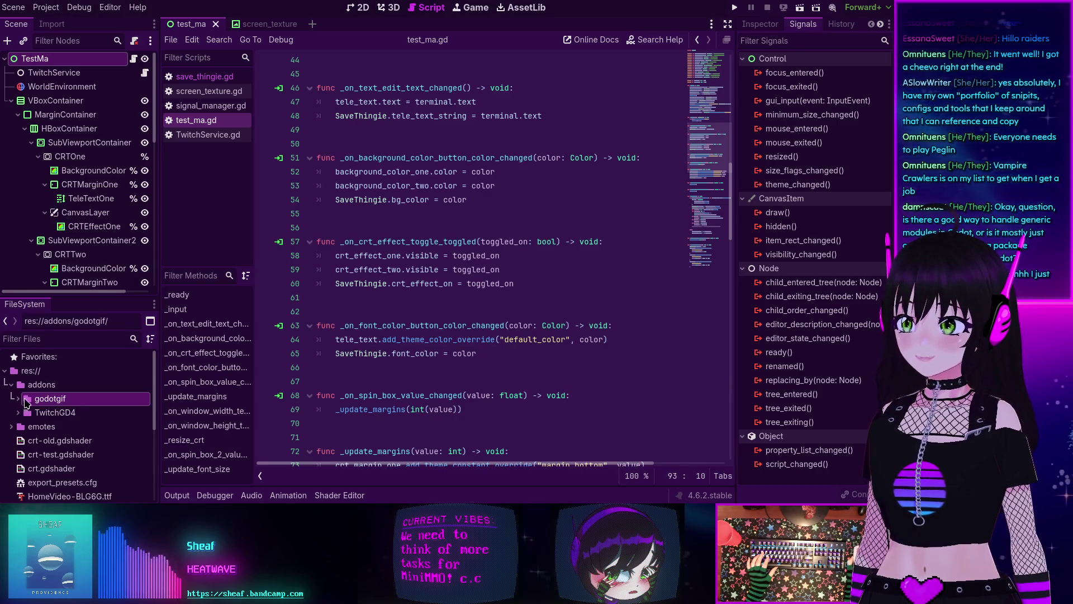
{"action": "left_click_drag", "start_coordinate": [67, 404], "coordinate": [63, 403]}
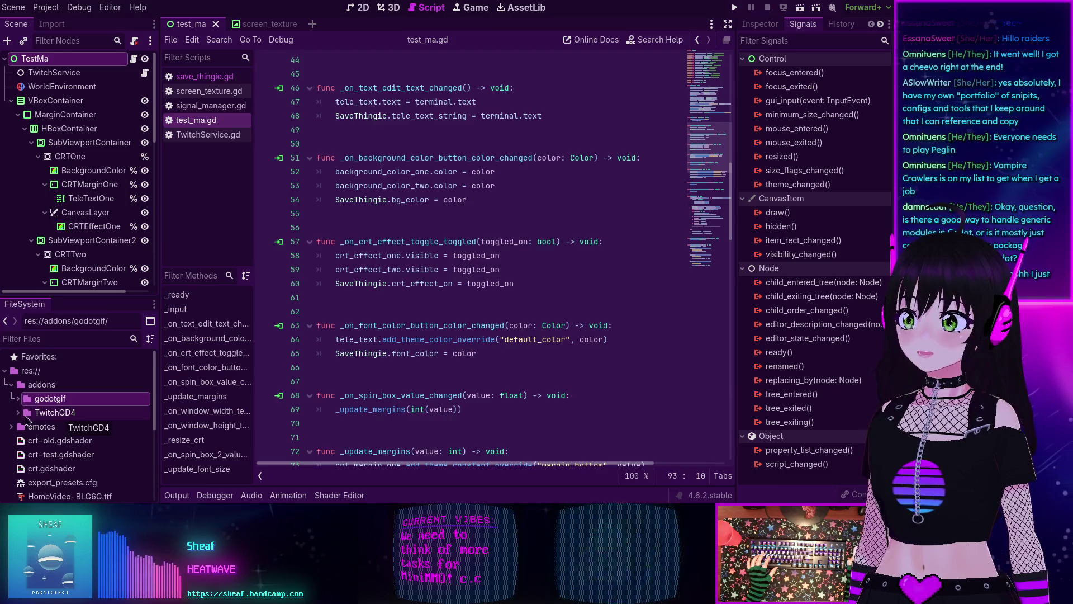
Step: Open TwitchGD4's AUTHORS.md, read its credits, then collapse the TwitchGD4 folder
{"action": "double_click", "coordinate": [62, 418]}
{"action": "scroll", "coordinate": [63, 424], "scroll_direction": "down", "scroll_amount": 2}
{"action": "double_click", "coordinate": [63, 402]}
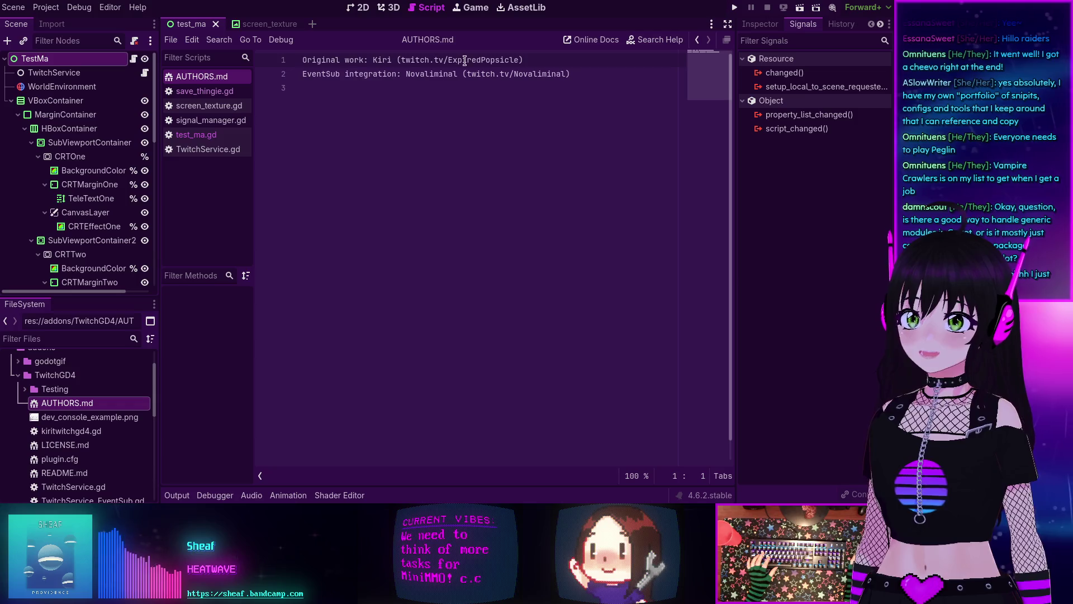
{"action": "mouse_move", "coordinate": [304, 74]}
{"action": "left_mouse_down"}
{"action": "mouse_move", "coordinate": [339, 76]}
{"action": "mouse_move", "coordinate": [396, 137]}
{"action": "left_mouse_up"}
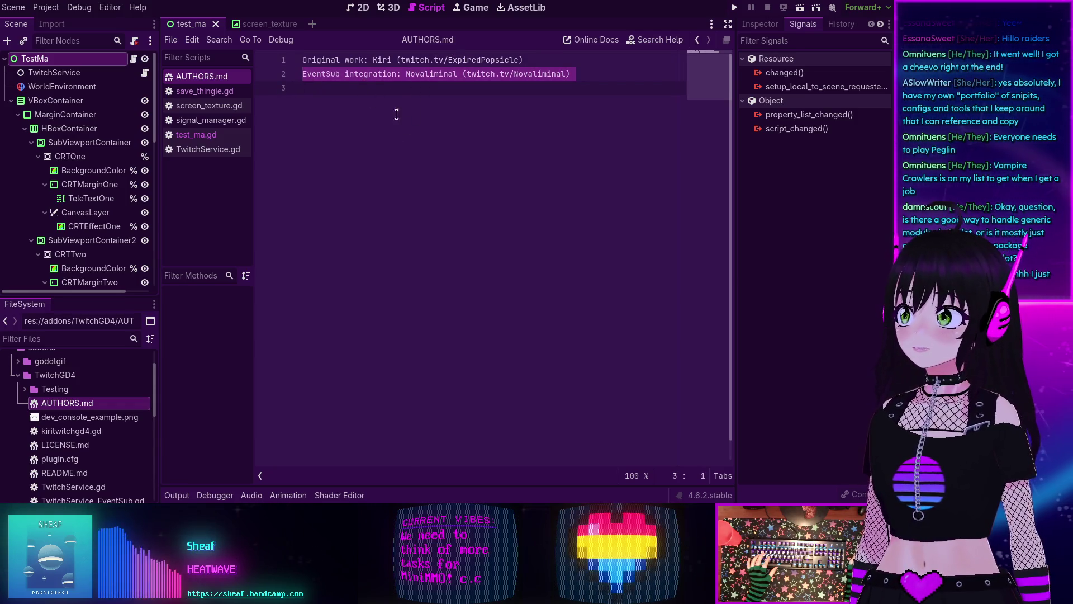
{"action": "left_click", "coordinate": [414, 143]}
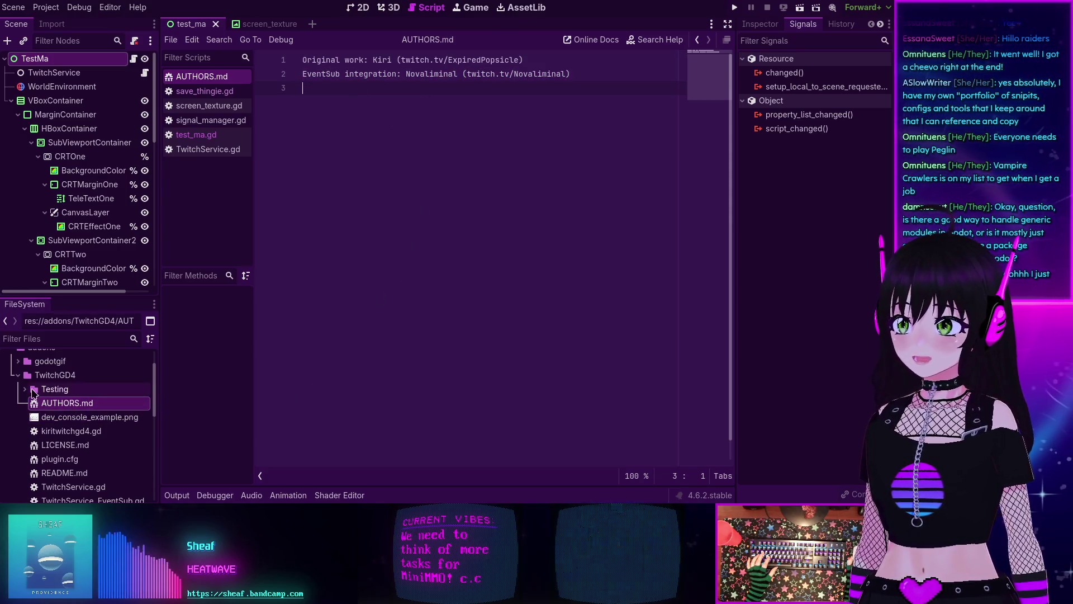
{"action": "left_click", "coordinate": [19, 380]}
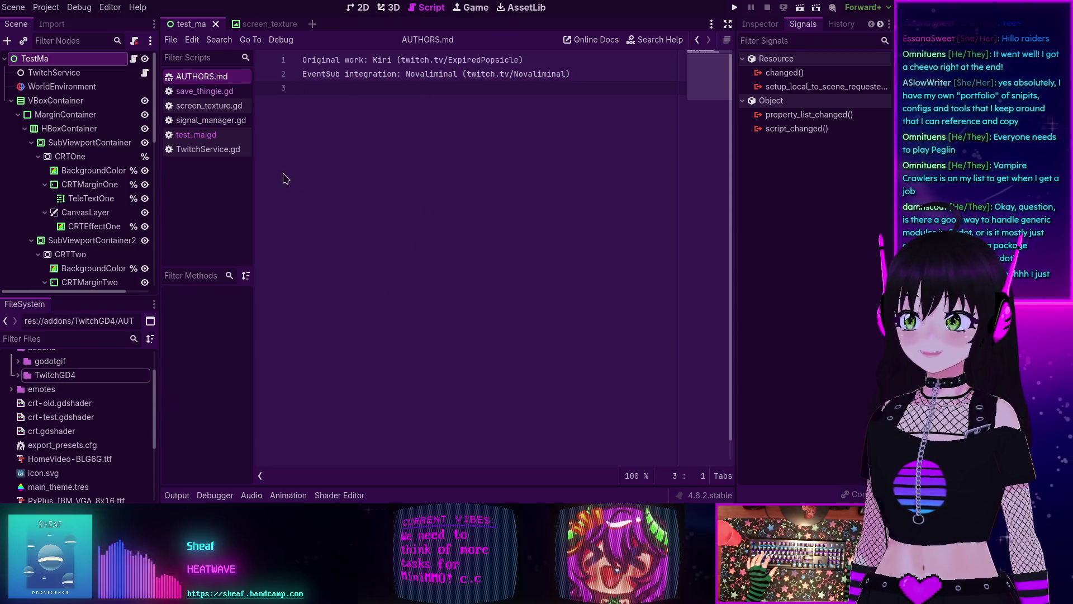
{"action": "scroll", "coordinate": [58, 385], "scroll_direction": "up", "scroll_amount": 2}
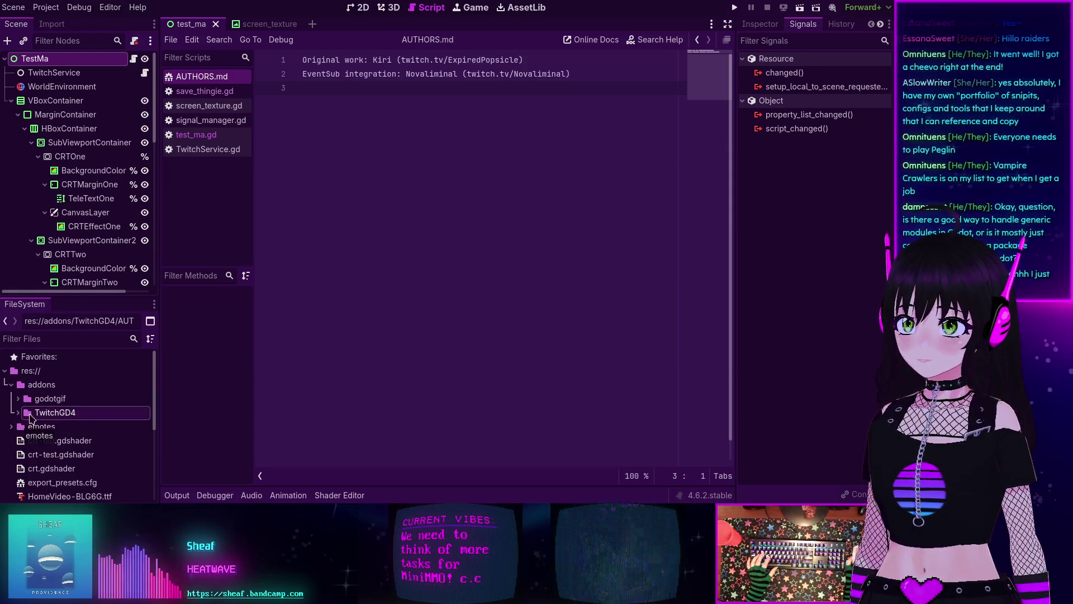
Step: In the AssetLib view, inspect the Addon Save (4.x) details, then close them
{"action": "left_click", "coordinate": [522, 7]}
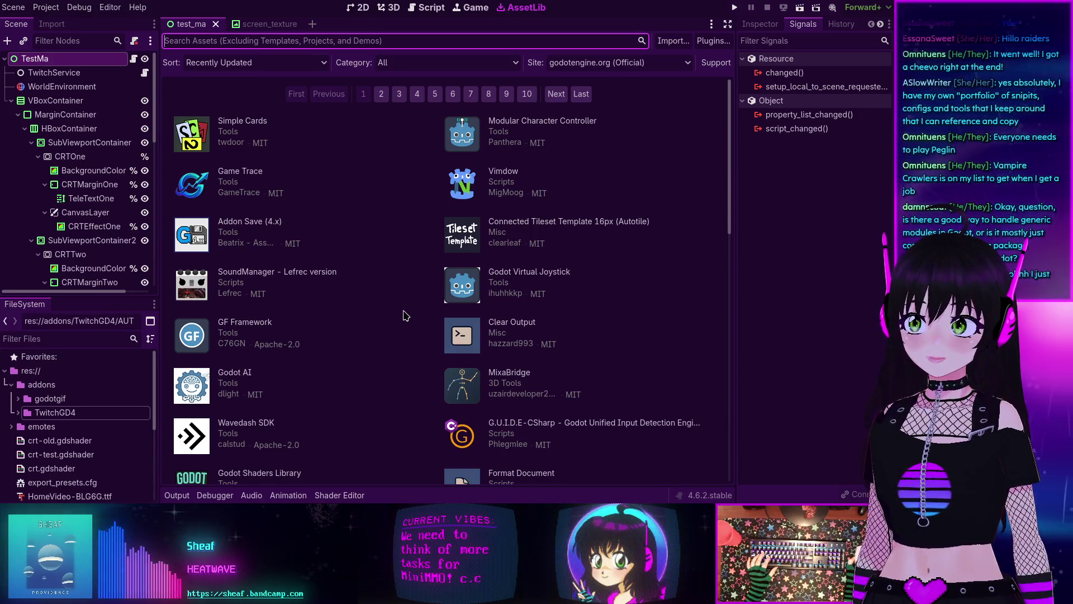
{"action": "left_click", "coordinate": [235, 223]}
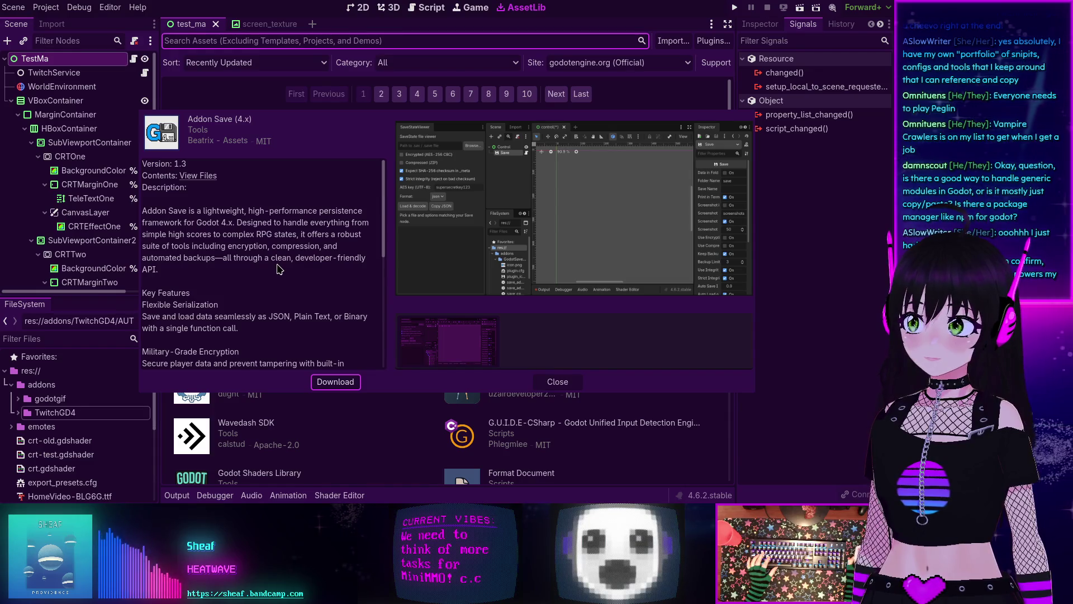
{"action": "left_click", "coordinate": [573, 383]}
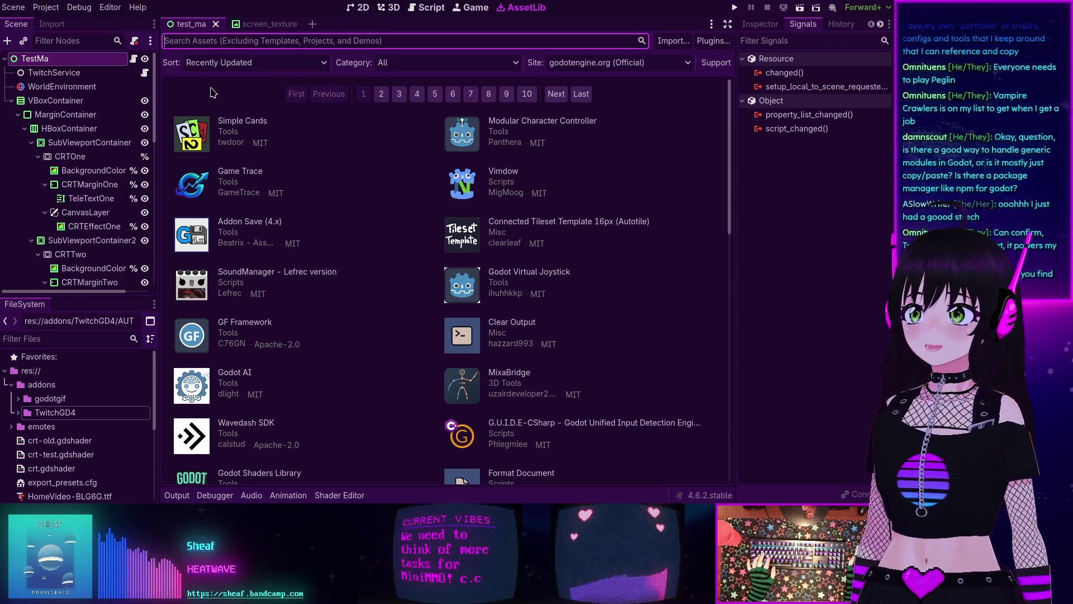
{"action": "left_click", "coordinate": [216, 43]}
{"action": "type", "text": "twitchgd"}
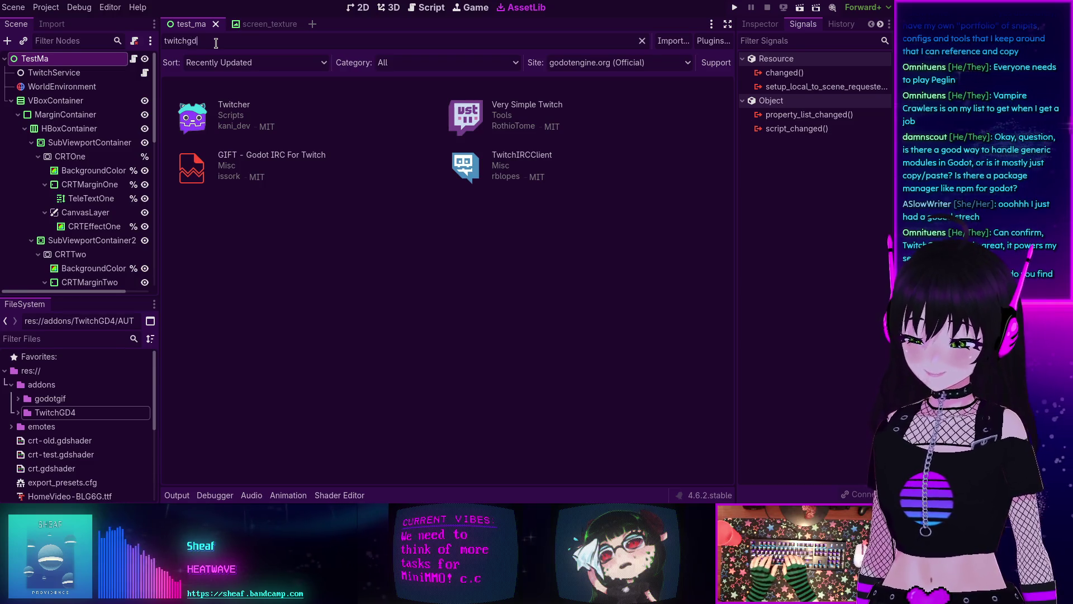
{"action": "type", "text": "4"}
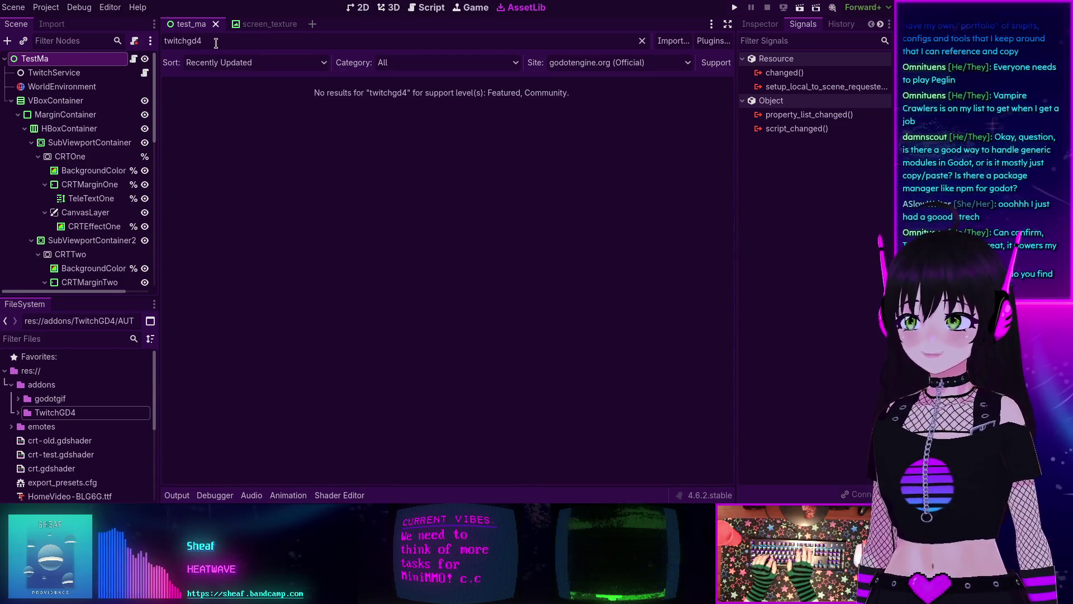
{"action": "key", "text": "BackSpace"}
{"action": "key", "text": "BackSpace"}
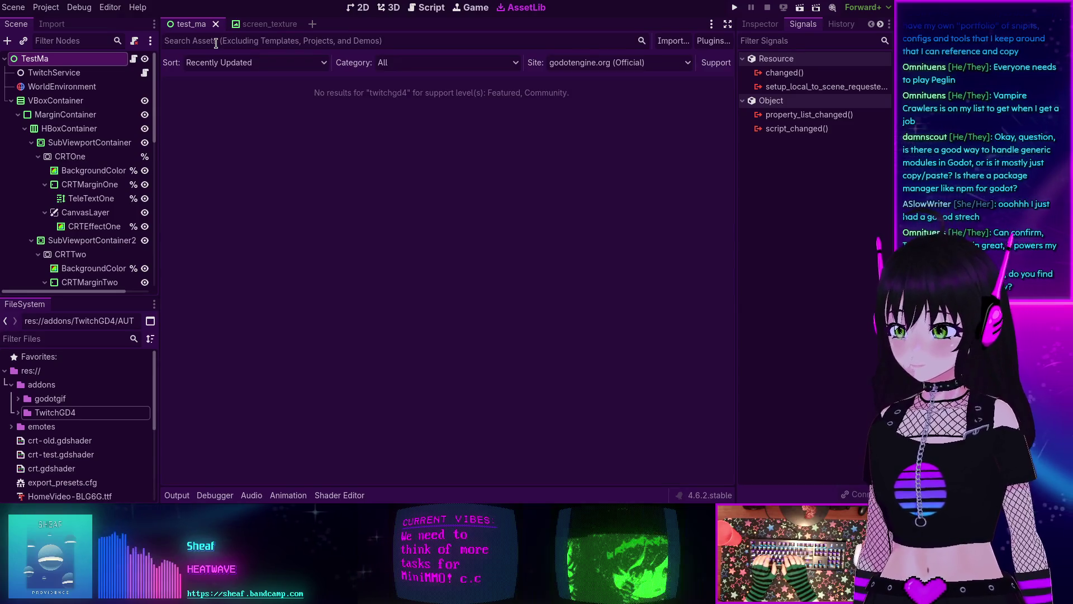
{"action": "type", "text": "godotgif"}
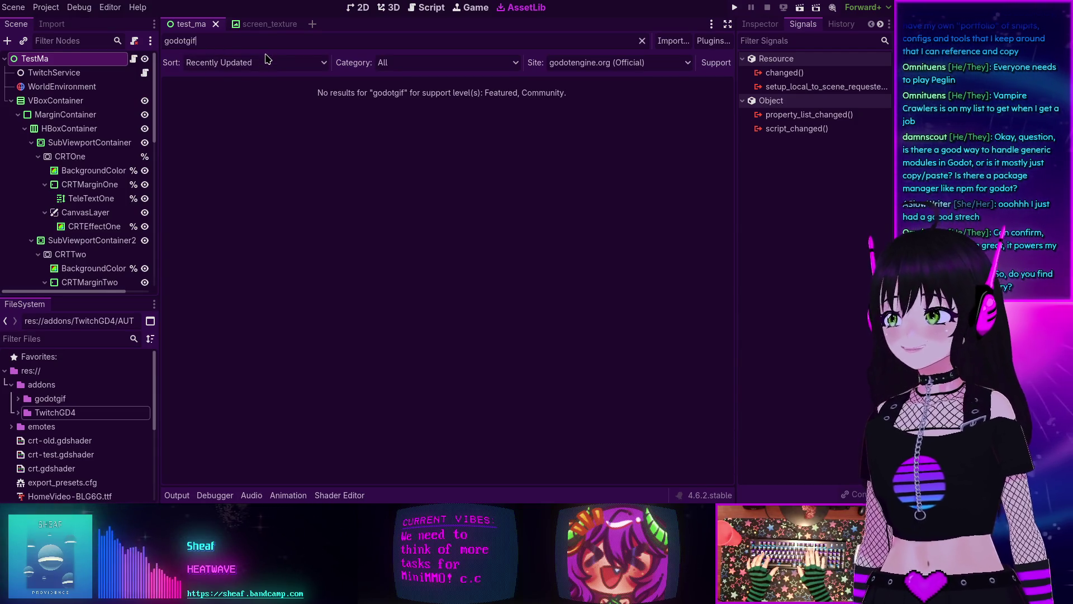
{"action": "key", "text": "BackSpace"}
{"action": "key", "text": "BackSpace"}
{"action": "key", "text": "BackSpace"}
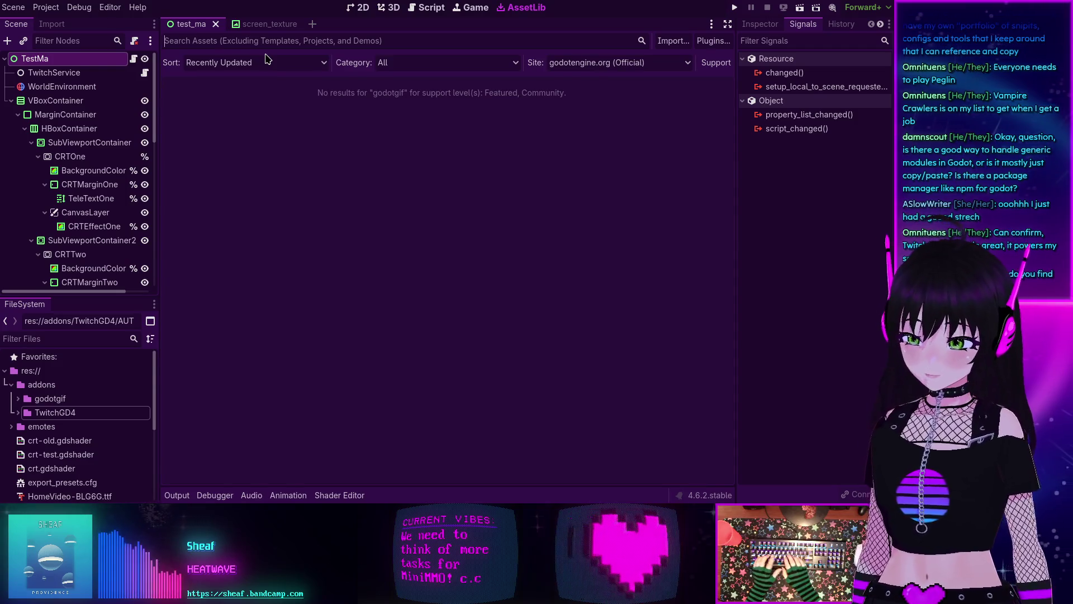
{"action": "type", "text": "gif"}
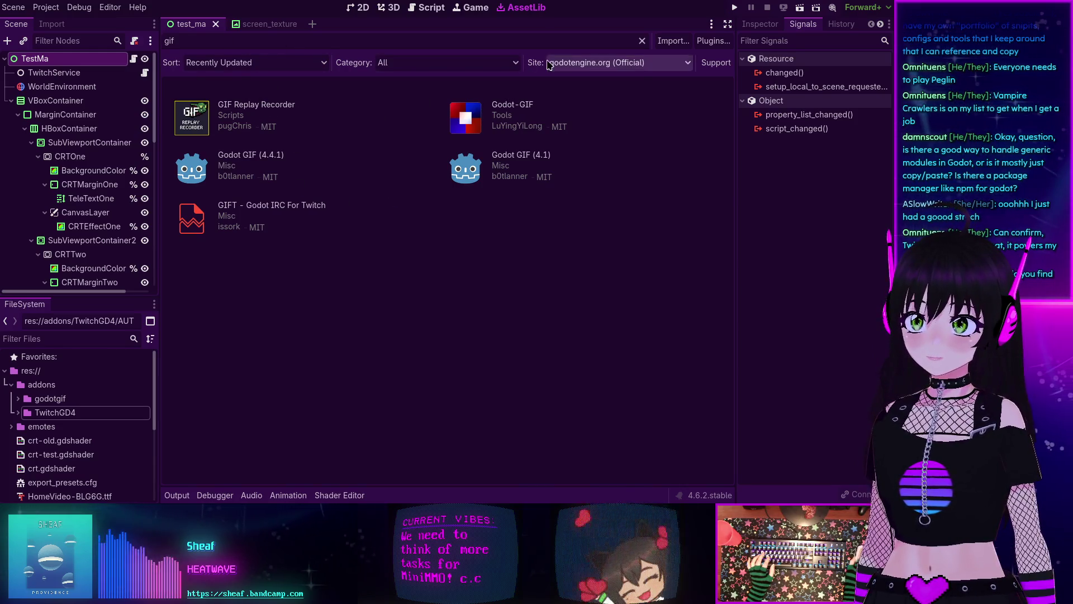
{"action": "left_click", "coordinate": [642, 41]}
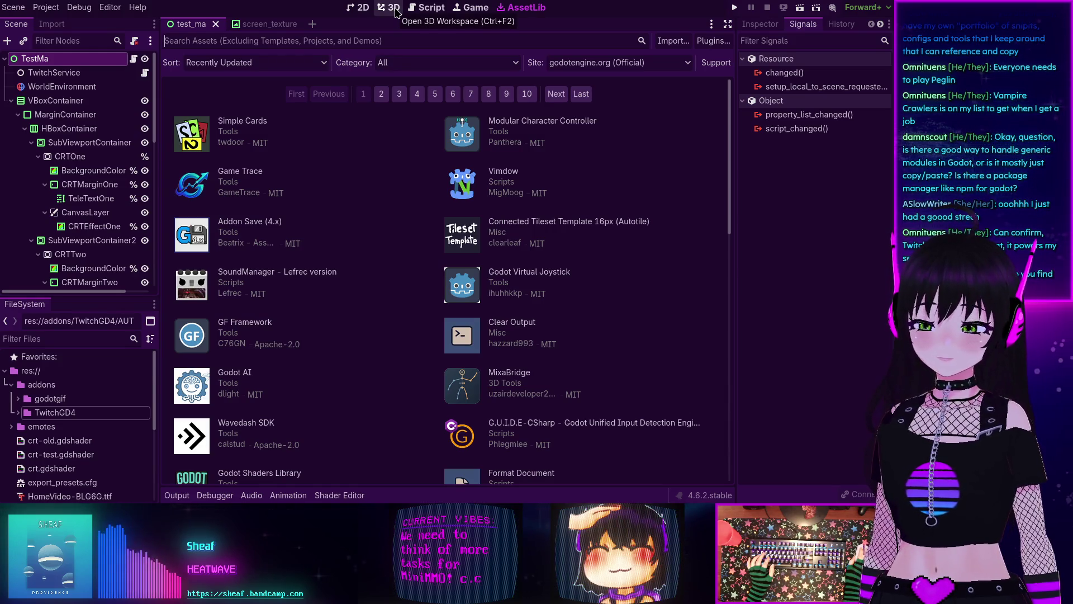
Step: Flip to the 3D workspace and back to the Script editor, then switch to the MiniMMO window
{"action": "left_click", "coordinate": [393, 8]}
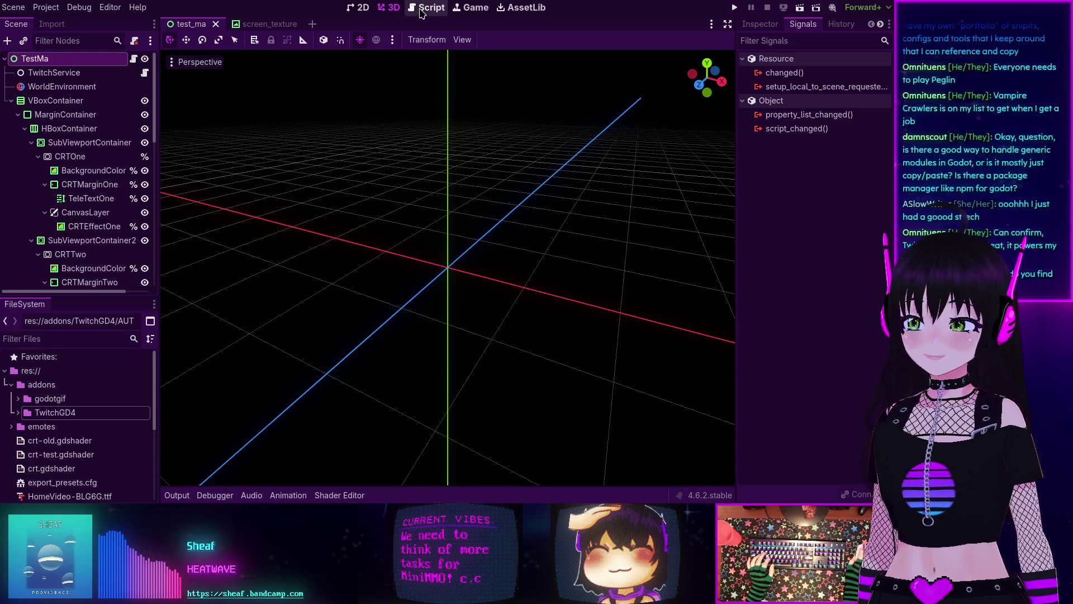
{"action": "left_click", "coordinate": [420, 11]}
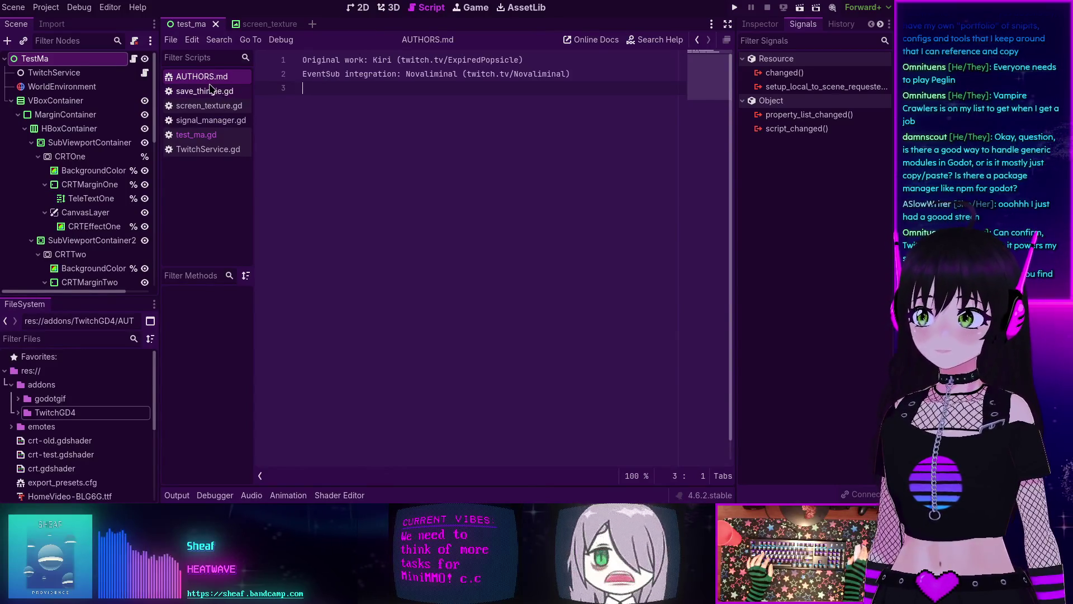
{"action": "key", "text": "alt+Tab"}
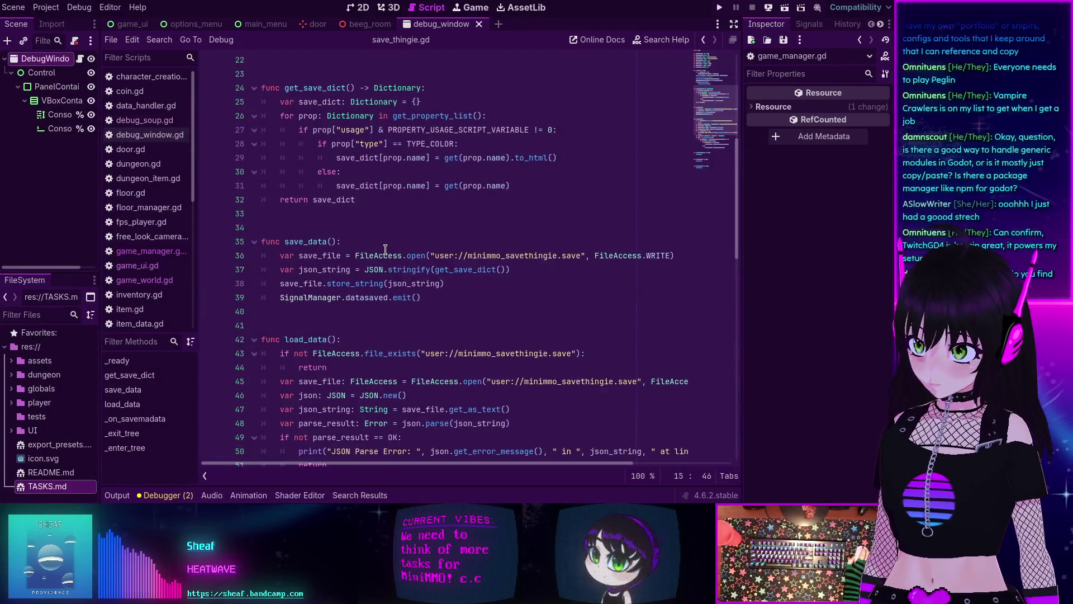
Step: Look through save_thingie.gd, then open the TASKS.md notes file
{"action": "scroll", "coordinate": [359, 253], "scroll_direction": "up", "scroll_amount": 3}
{"action": "scroll", "coordinate": [359, 253], "scroll_direction": "down", "scroll_amount": 3}
{"action": "scroll", "coordinate": [421, 291], "scroll_direction": "up", "scroll_amount": 9}
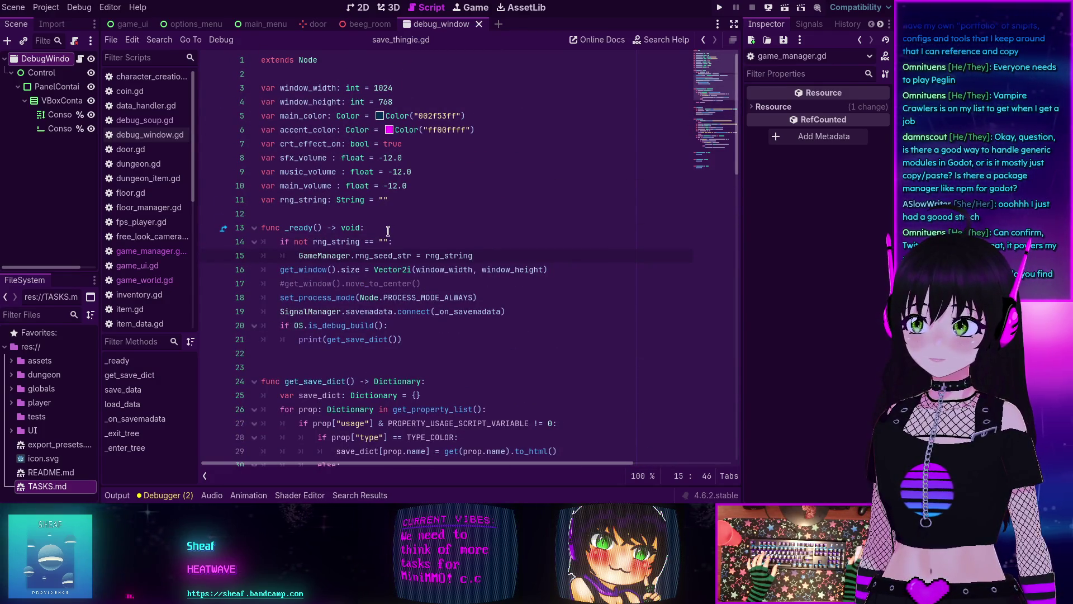
{"action": "scroll", "coordinate": [388, 231], "scroll_direction": "down", "scroll_amount": 2}
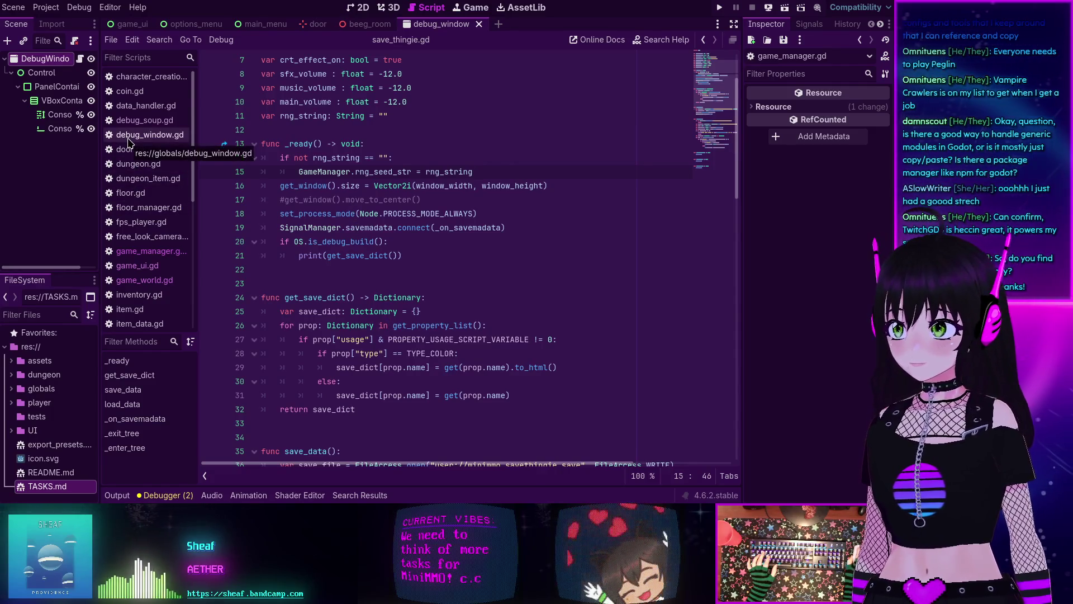
{"action": "scroll", "coordinate": [151, 276], "scroll_direction": "down", "scroll_amount": 5}
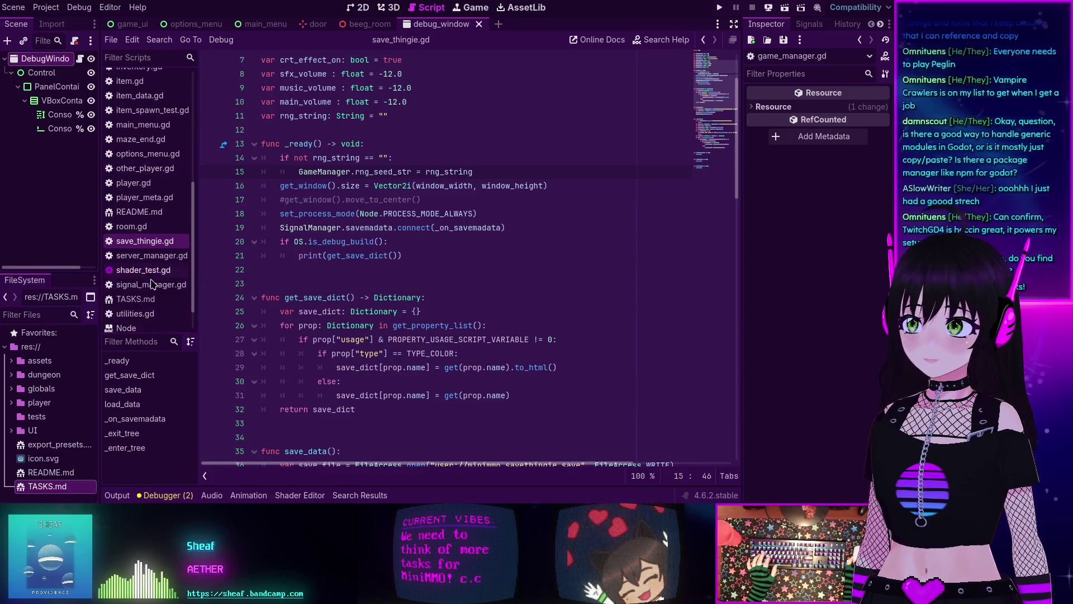
{"action": "left_click", "coordinate": [148, 300]}
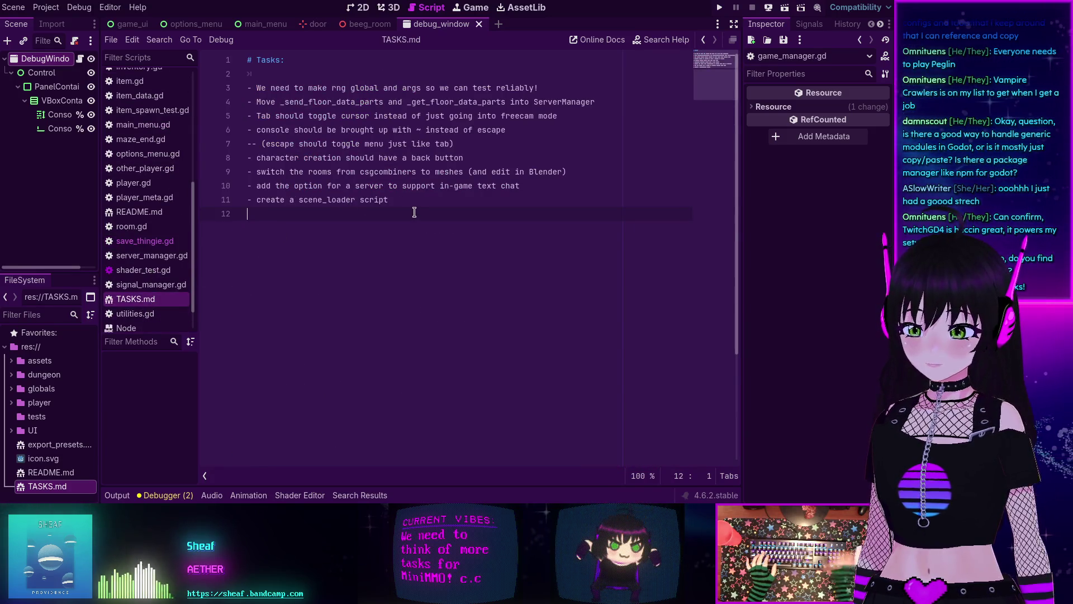
Step: Add the task '- redo the way I'm handling game_state' to TASKS.md, save, and run the project
{"action": "type", "text": "- "}
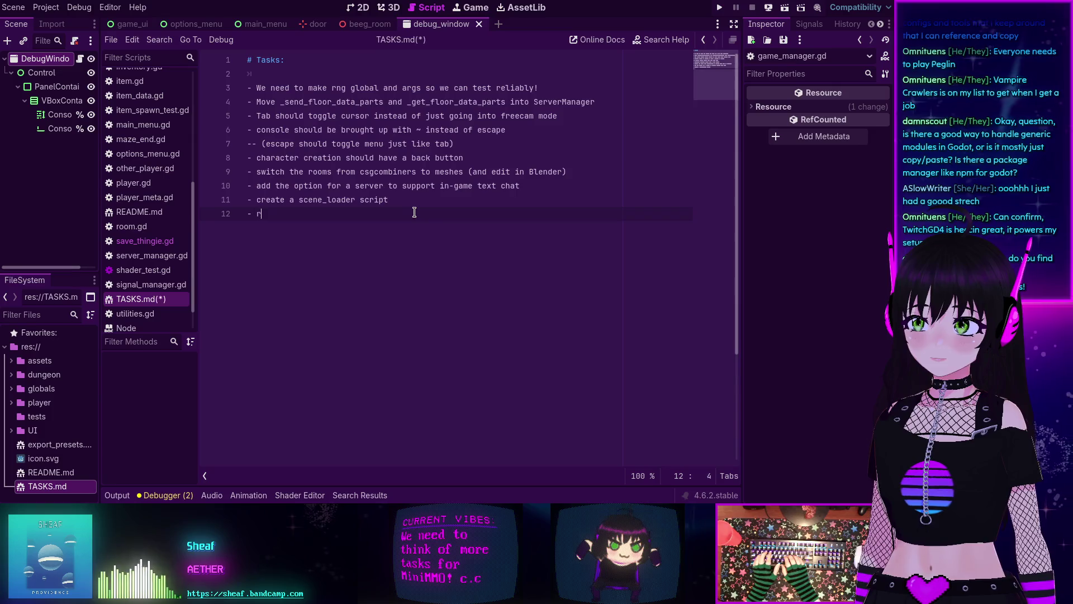
{"action": "type", "text": "redo the "}
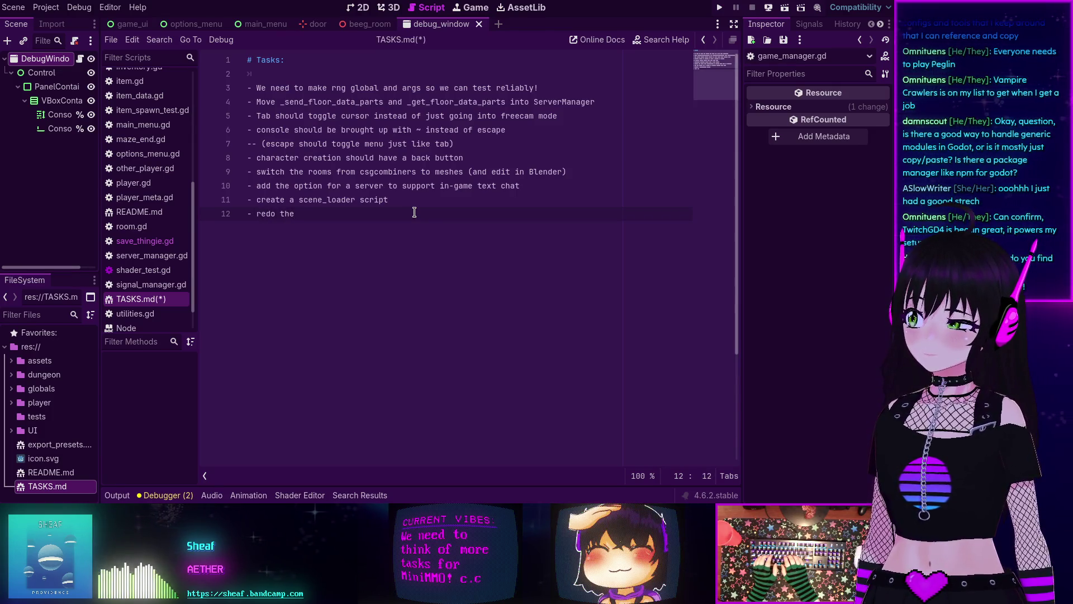
{"action": "type", "text": "way I'm hand"}
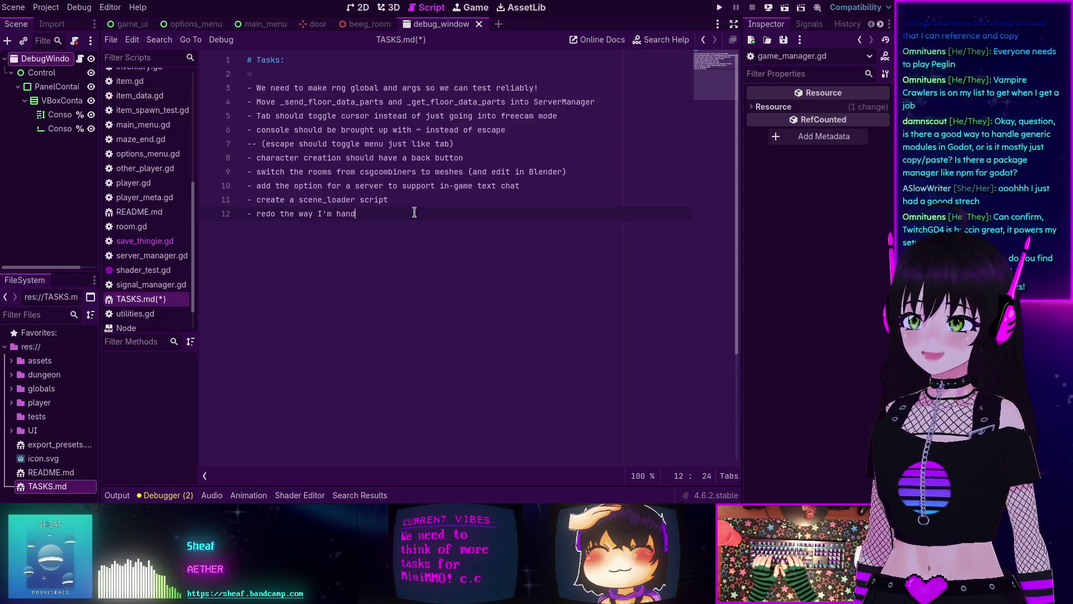
{"action": "type", "text": "ling game"}
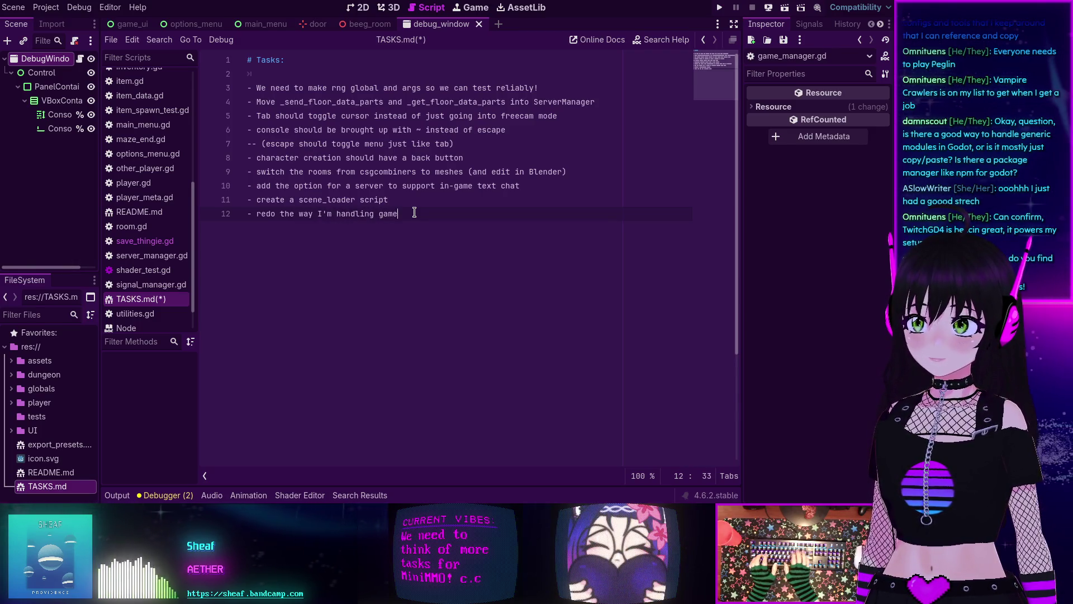
{"action": "type", "text": "_state"}
{"action": "key", "text": "ctrl+s"}
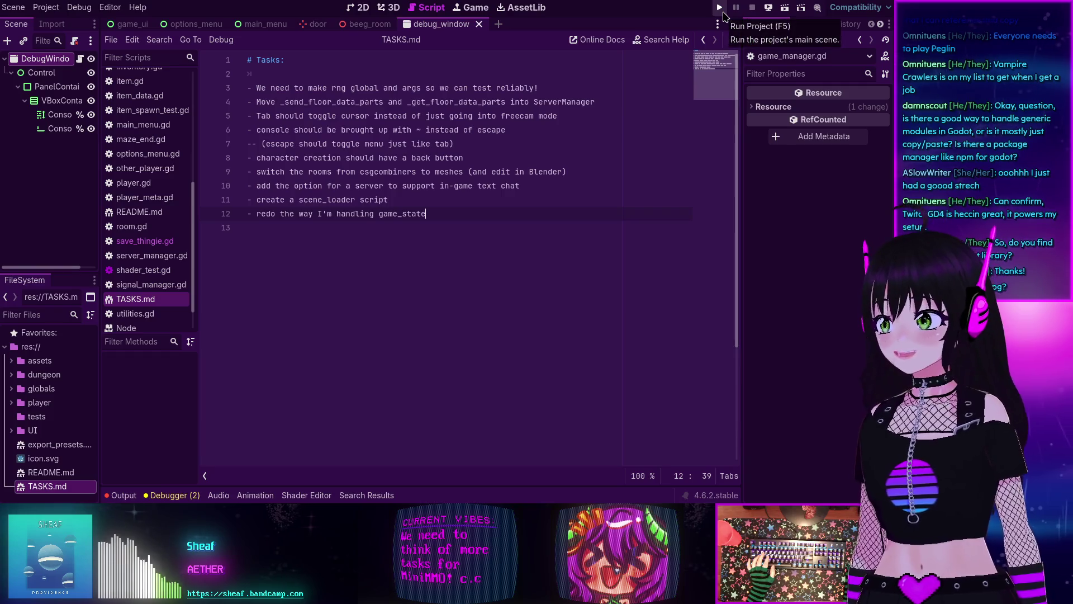
{"action": "left_click", "coordinate": [723, 13]}
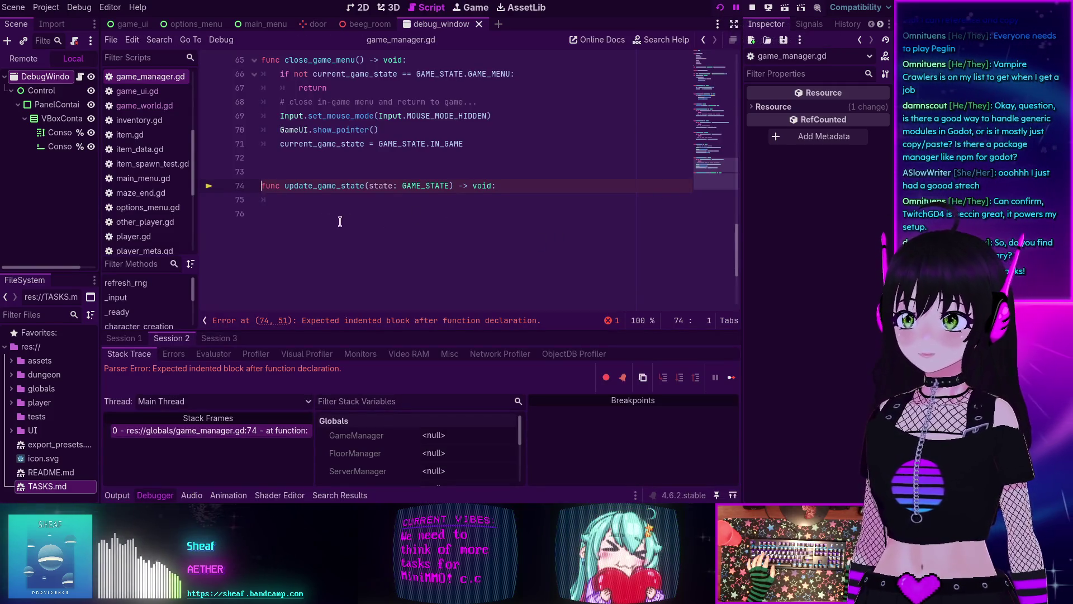
Step: Put a 'pass' placeholder under update_game_state on line 75 and run the project again
{"action": "left_click", "coordinate": [322, 202]}
{"action": "type", "text": "pass"}
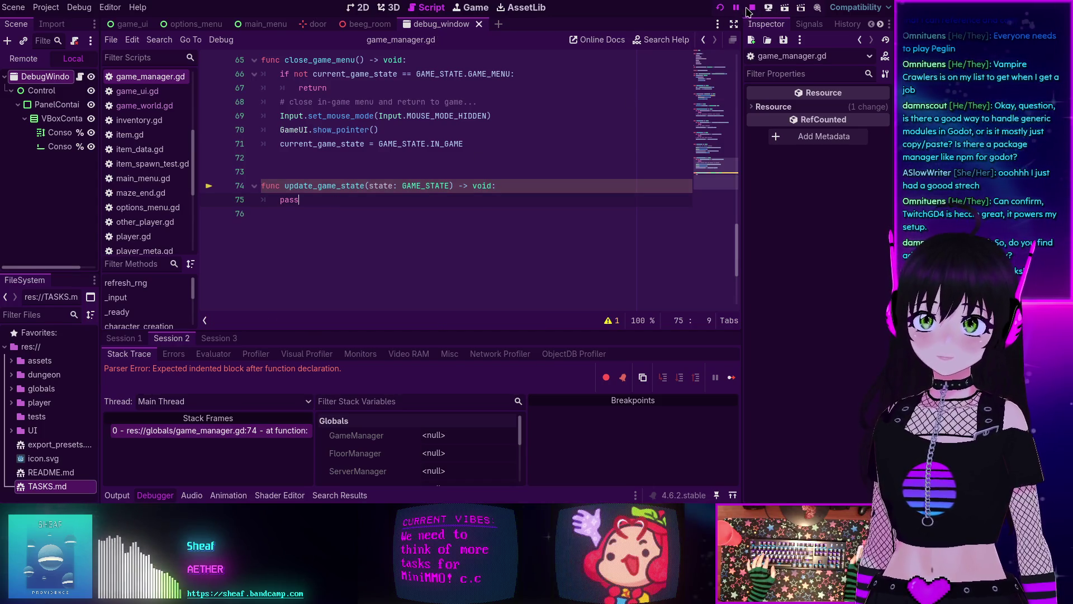
{"action": "left_click", "coordinate": [720, 7]}
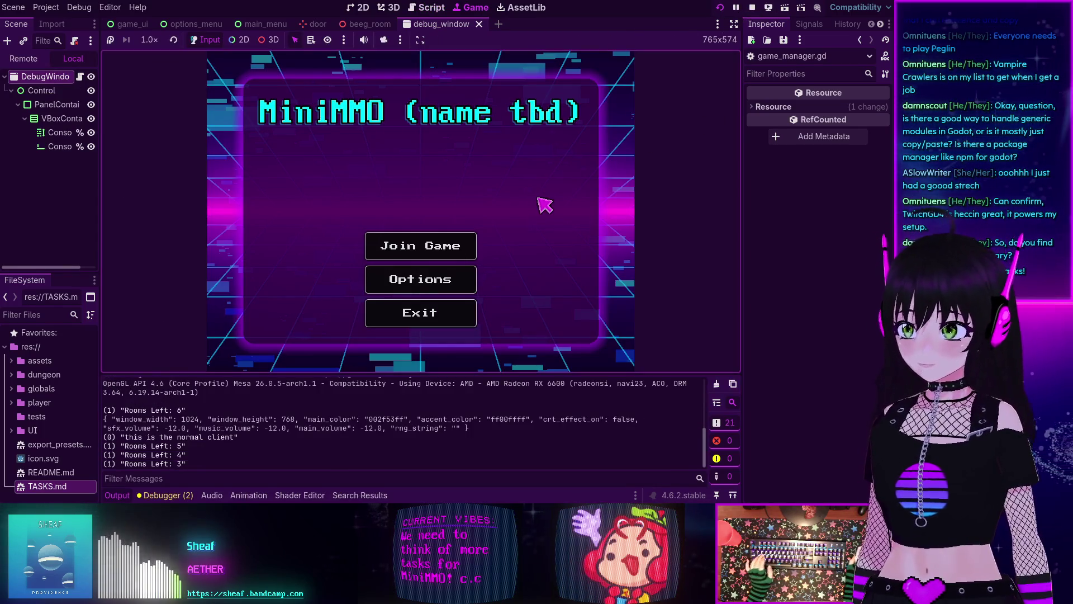
Step: Join the game, submit character creation and connect to the server
{"action": "left_click", "coordinate": [408, 246]}
{"action": "left_click", "coordinate": [499, 321]}
{"action": "left_click", "coordinate": [419, 250]}
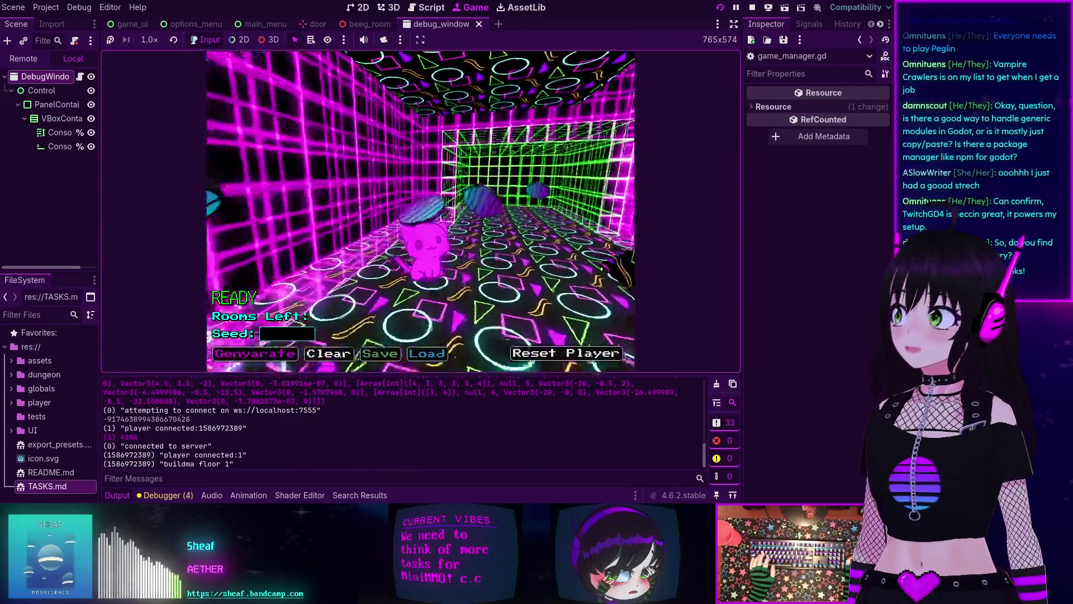
Step: Walk the cat through the blue room and into the pink grid room, collecting coins
{"action": "key", "text": "w"}
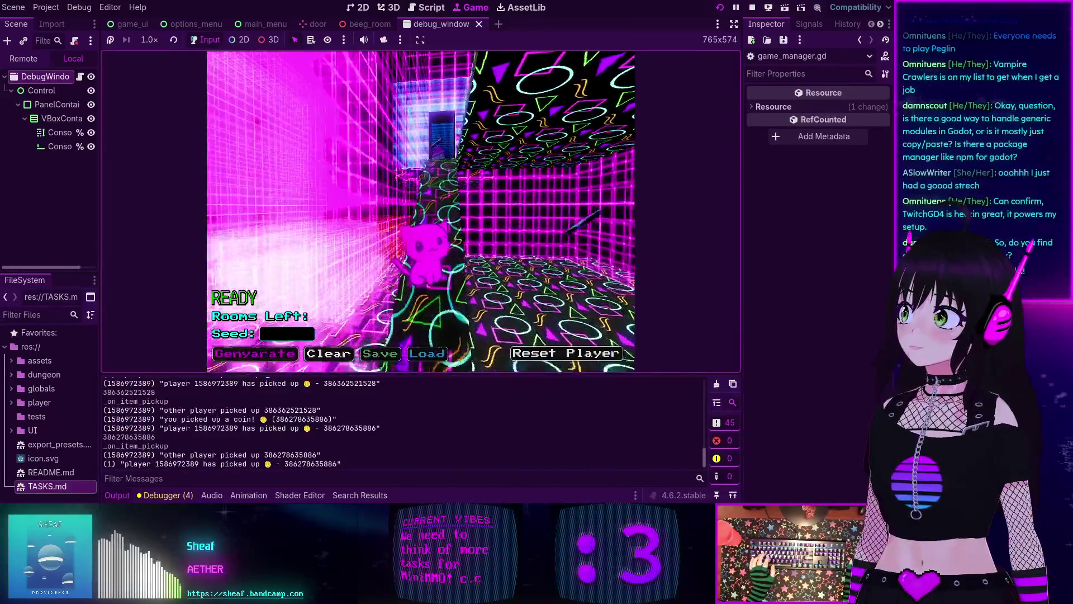
{"action": "key", "text": "w"}
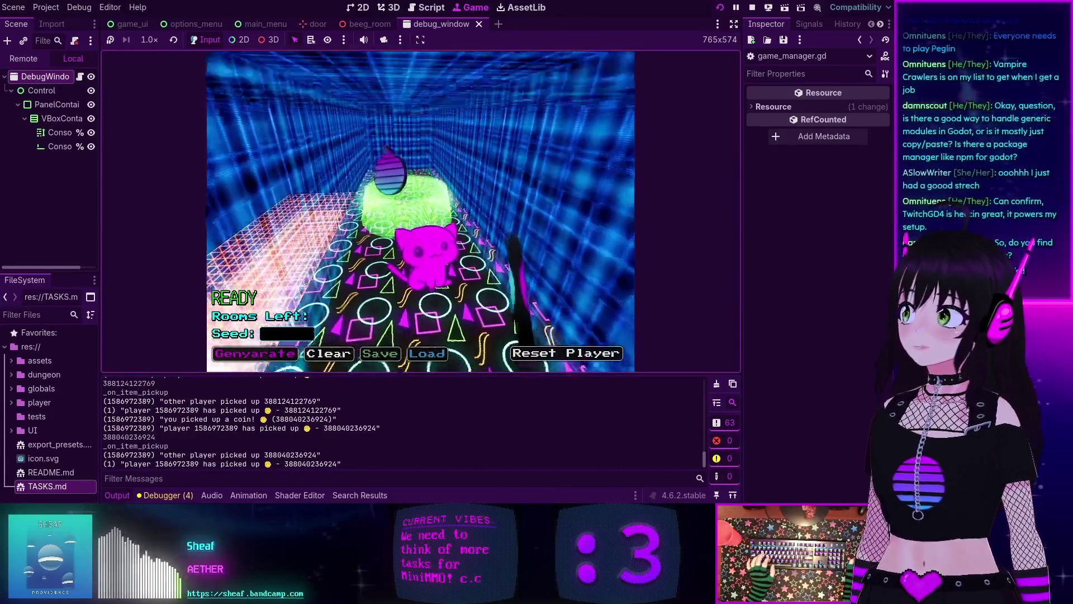
{"action": "key", "text": "w"}
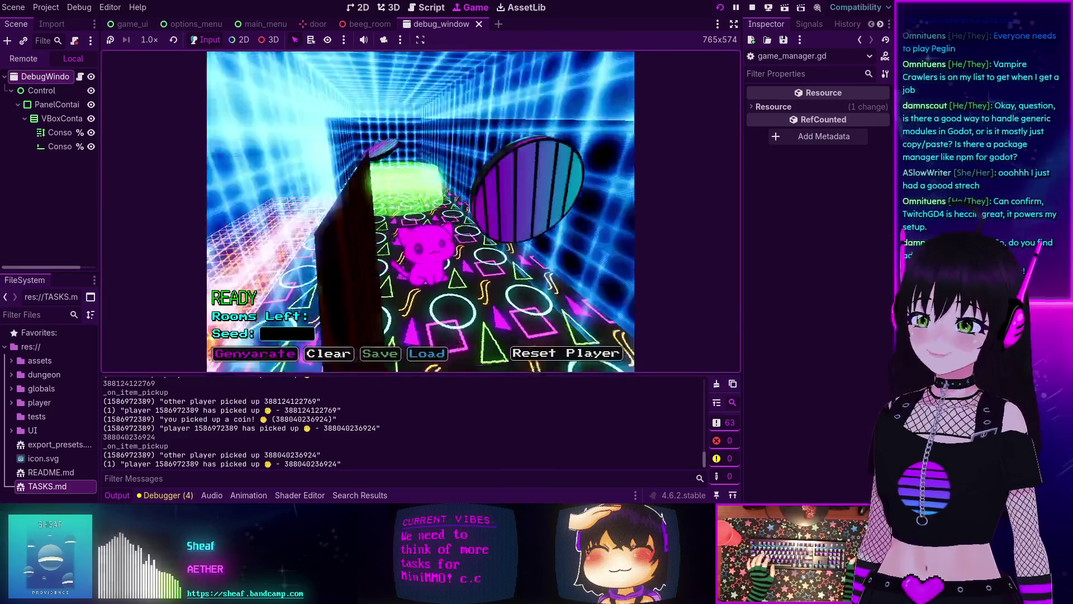
{"action": "key", "text": "w"}
{"action": "key", "text": "w"}
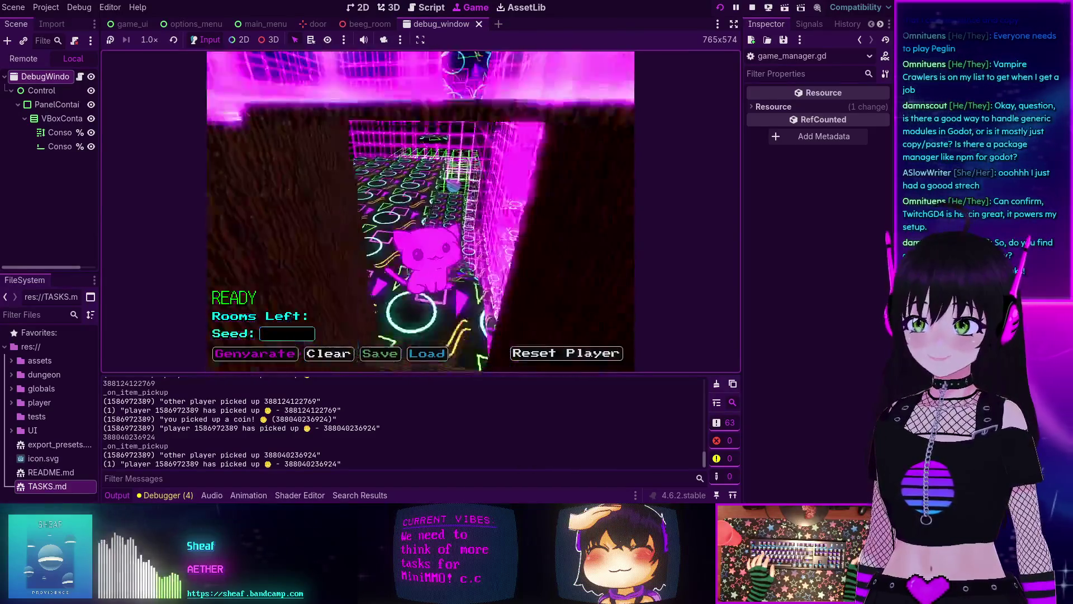
{"action": "key", "text": "w"}
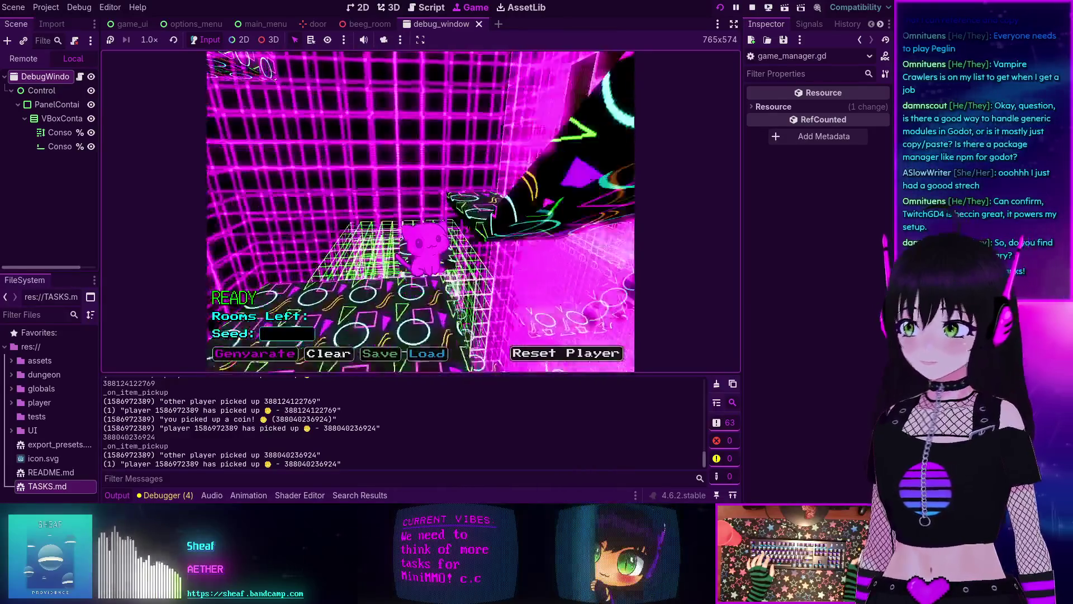
{"action": "key", "text": "w"}
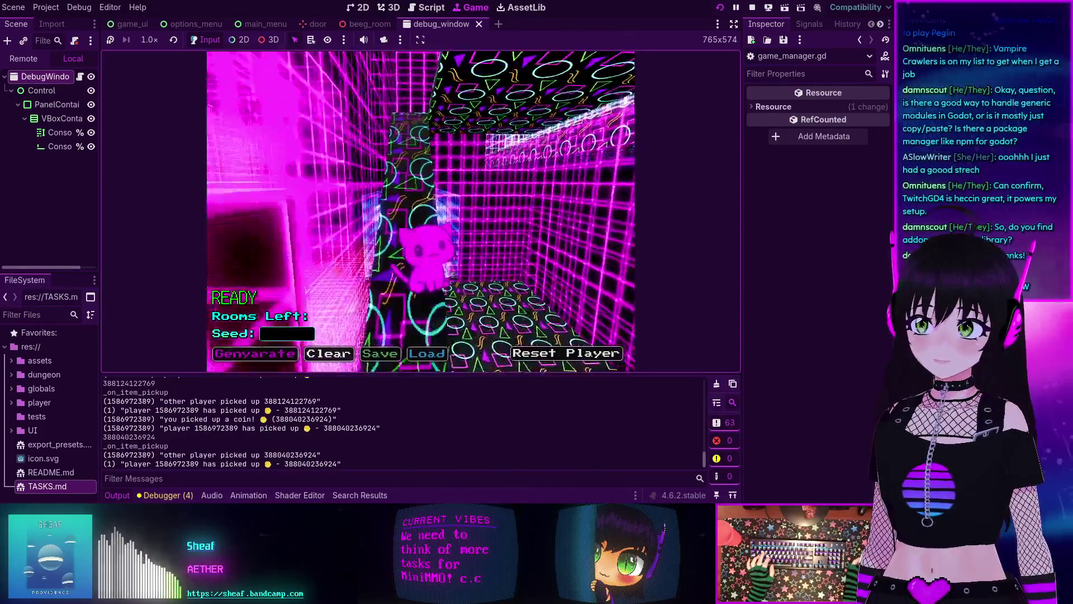
{"action": "key", "text": "w"}
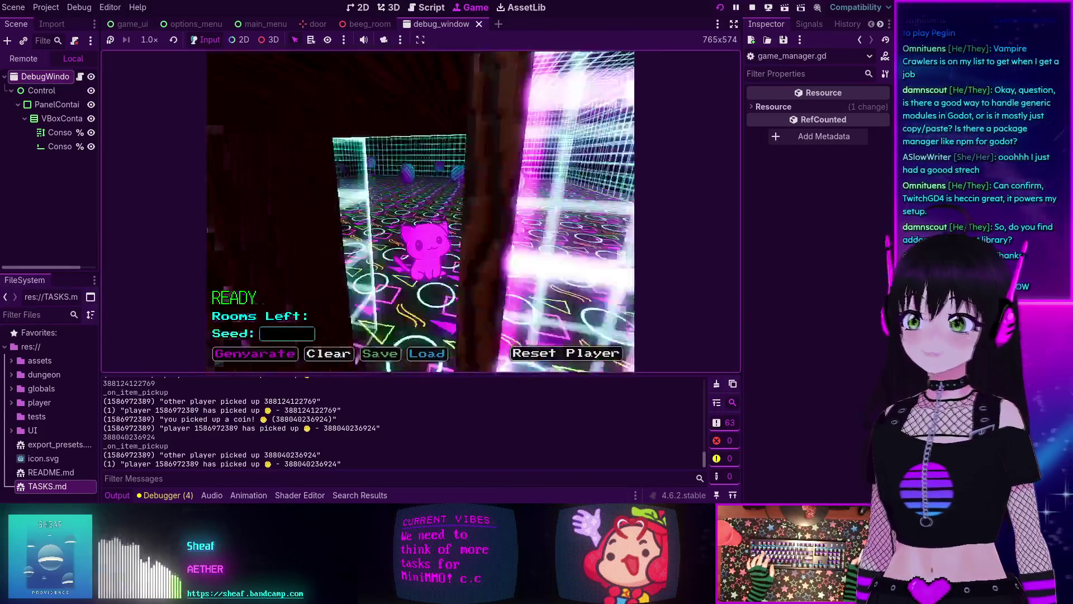
{"action": "key", "text": "w"}
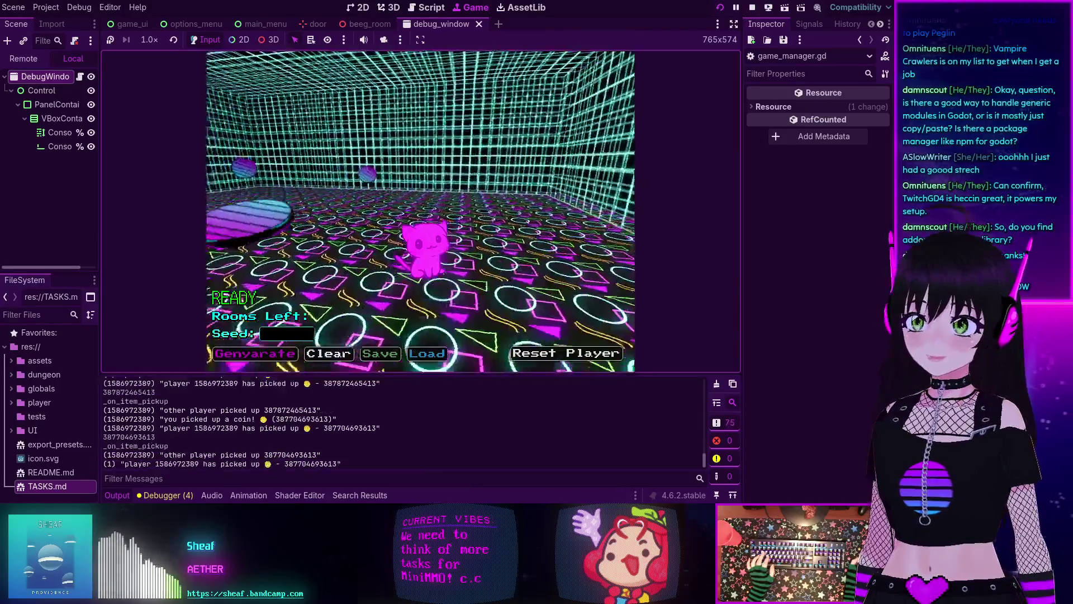
{"action": "key", "text": "w"}
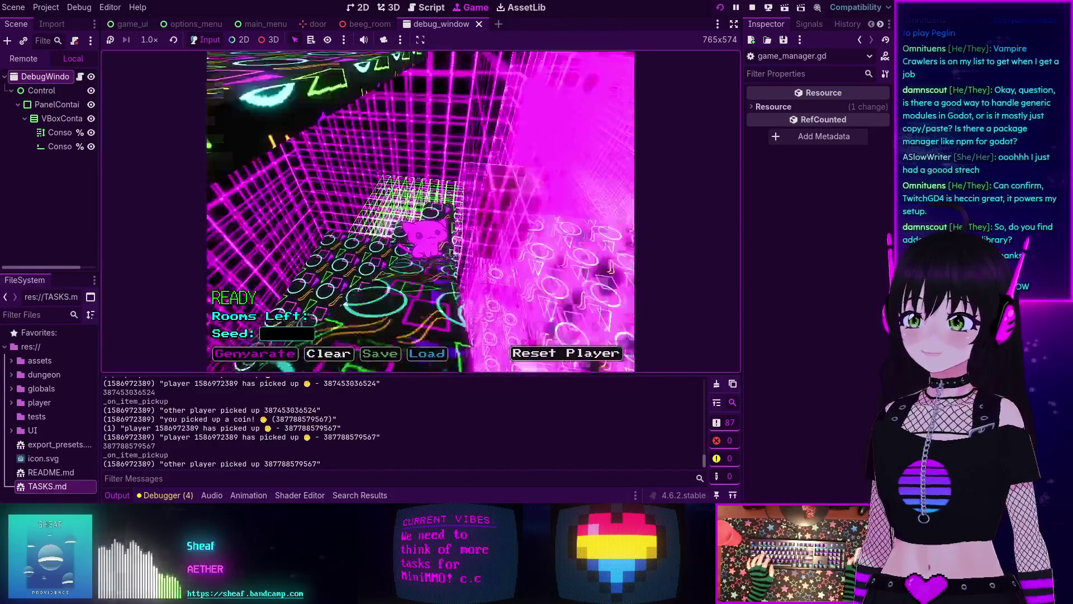
Step: Continue through the green wire room and along the path into the grid room
{"action": "key", "text": "a"}
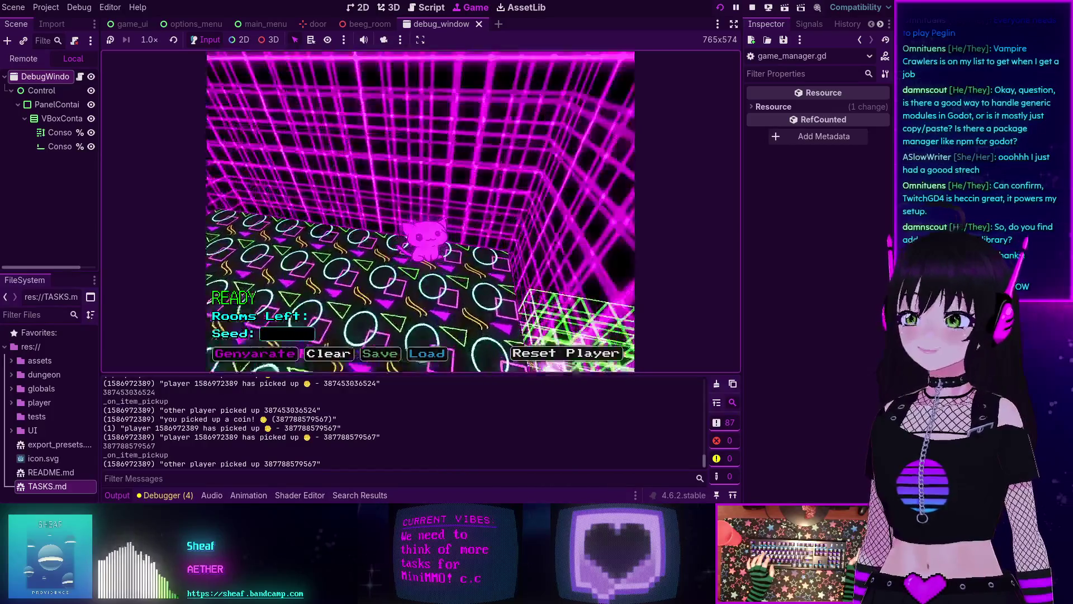
{"action": "key", "text": "s"}
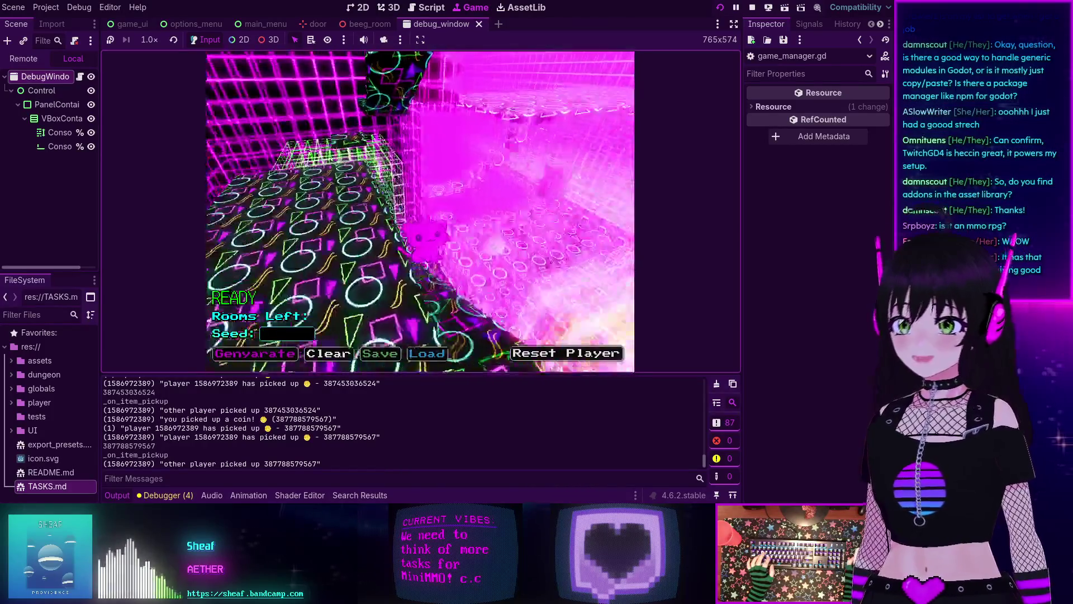
{"action": "key", "text": "w"}
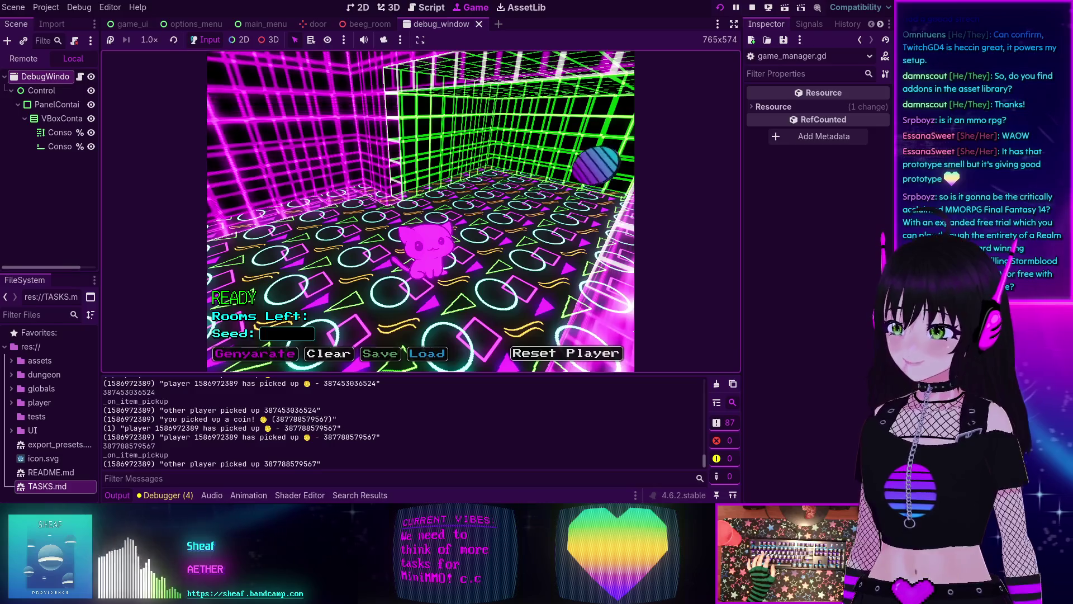
{"action": "key", "text": "a"}
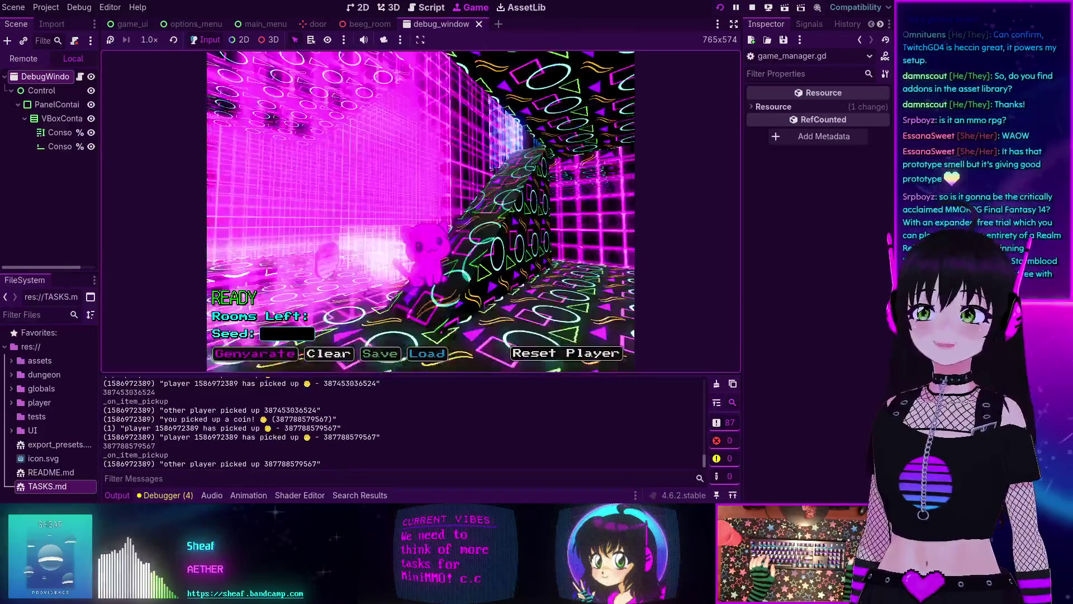
{"action": "key", "text": "s"}
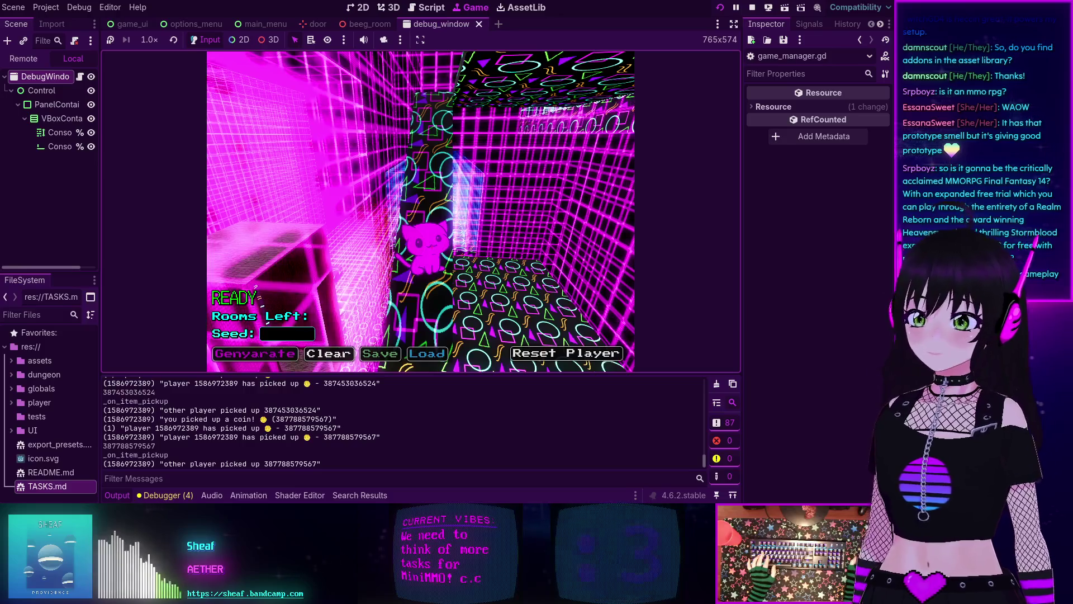
{"action": "key", "text": "w"}
{"action": "key", "text": "w"}
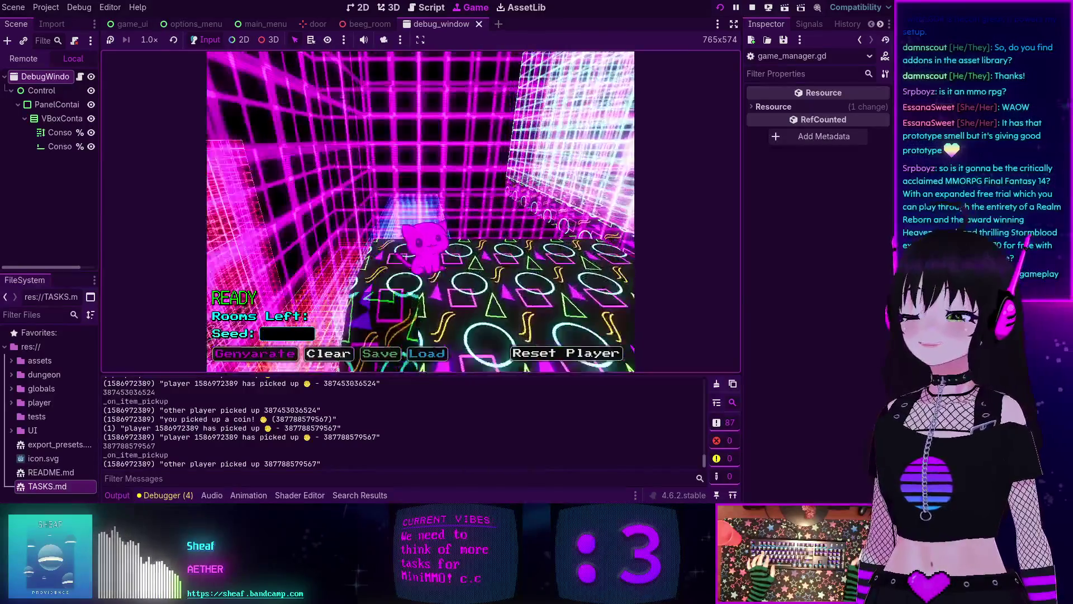
{"action": "key", "text": "w"}
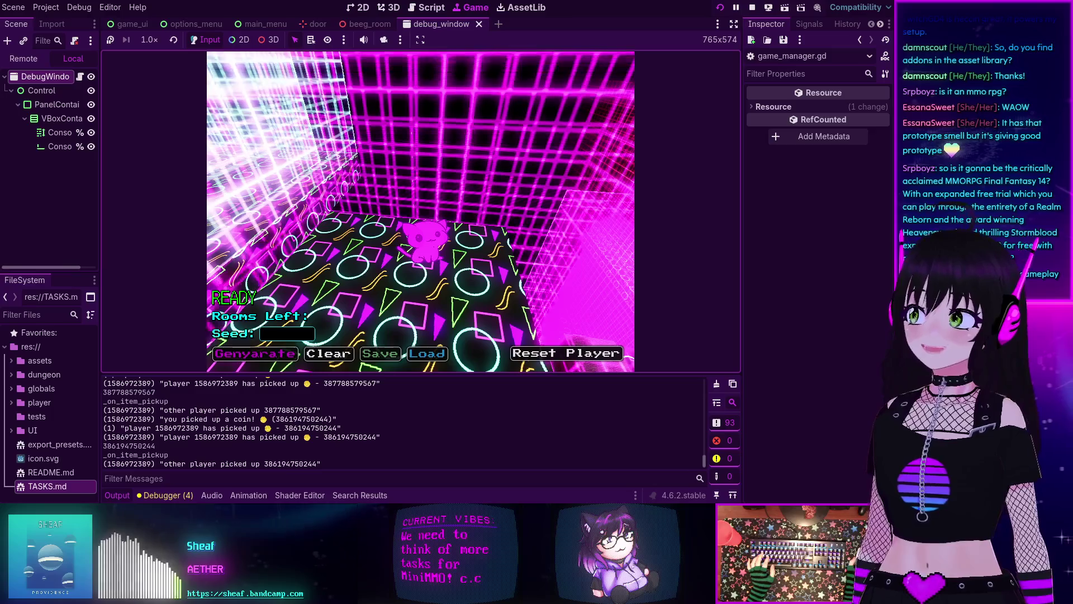
{"action": "key", "text": "w"}
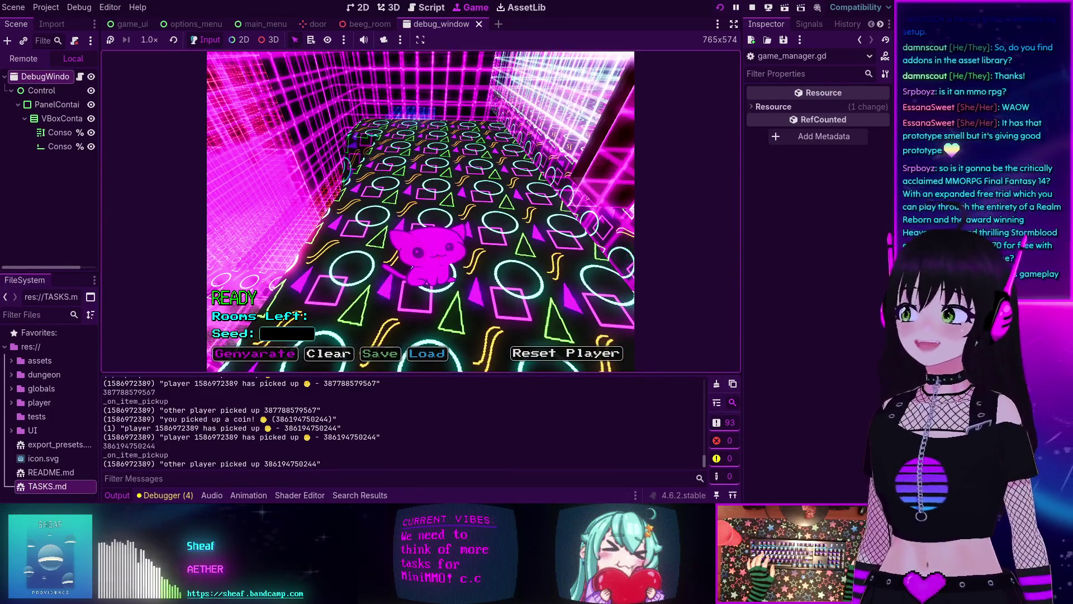
{"action": "key", "text": "w"}
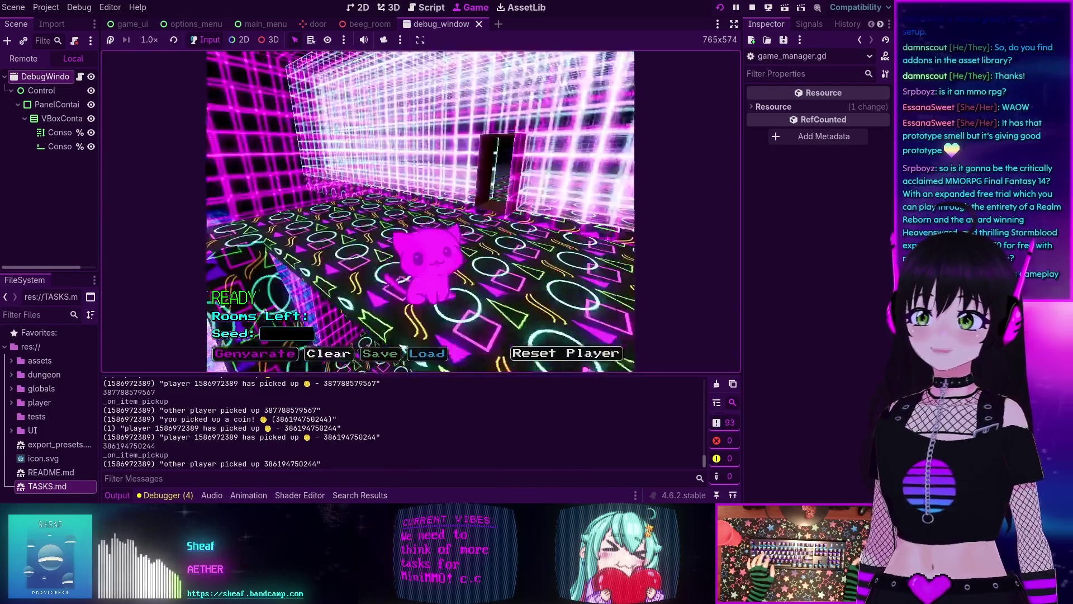
{"action": "key", "text": "w"}
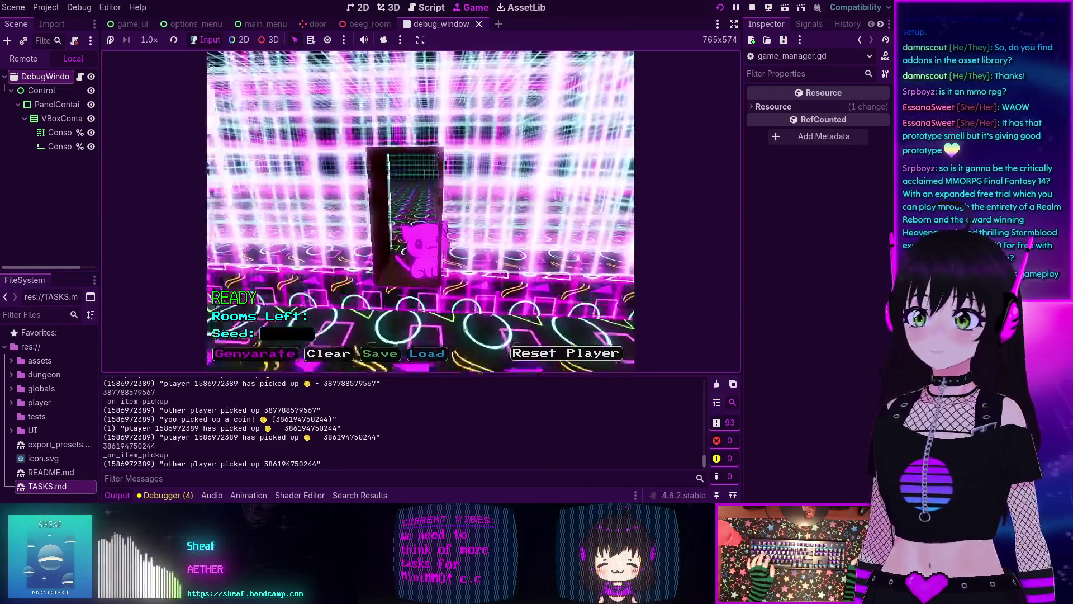
{"action": "key", "text": "w"}
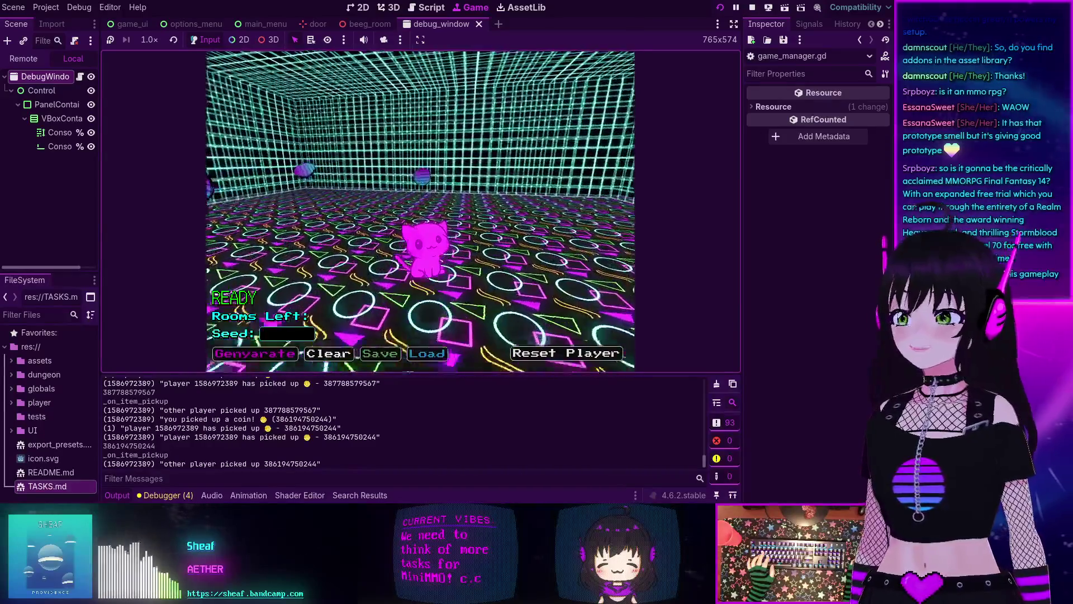
Step: Walk the cat through the magenta doorway into the next room
{"action": "key", "text": "d"}
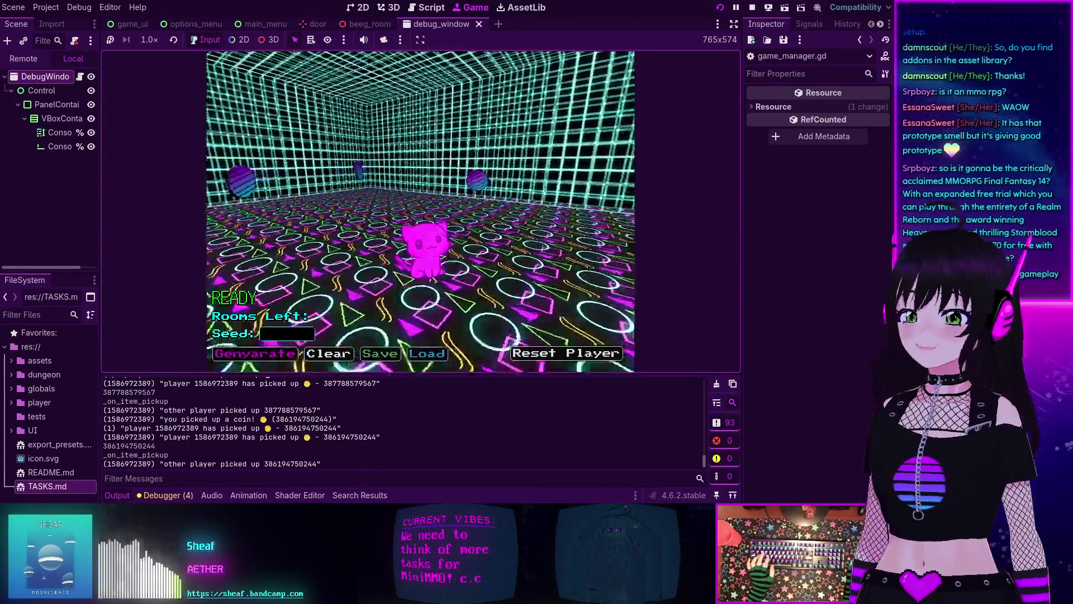
{"action": "key", "text": "a"}
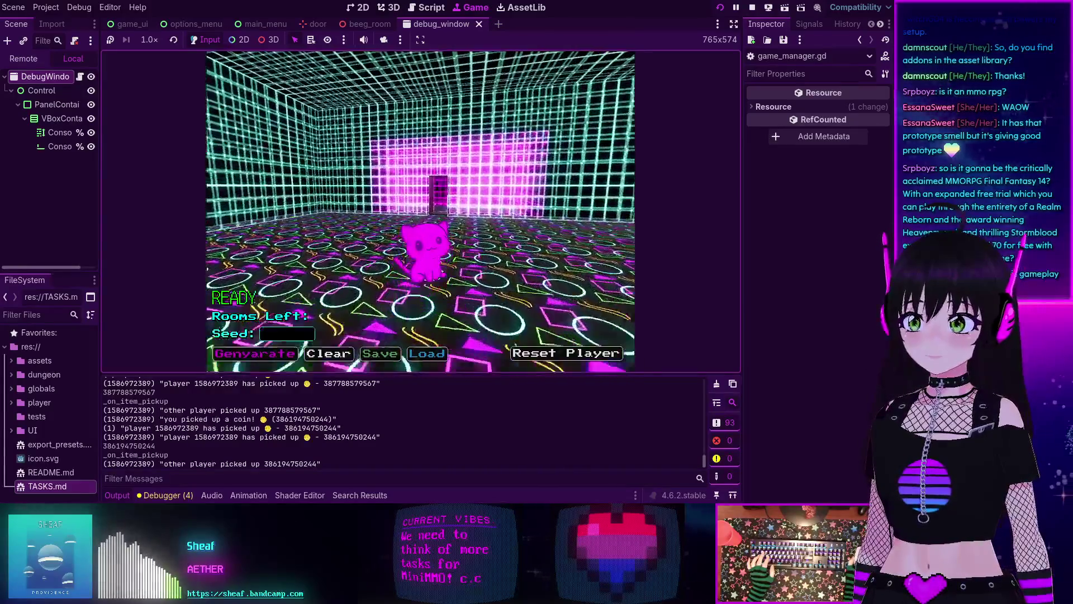
{"action": "key", "text": "w"}
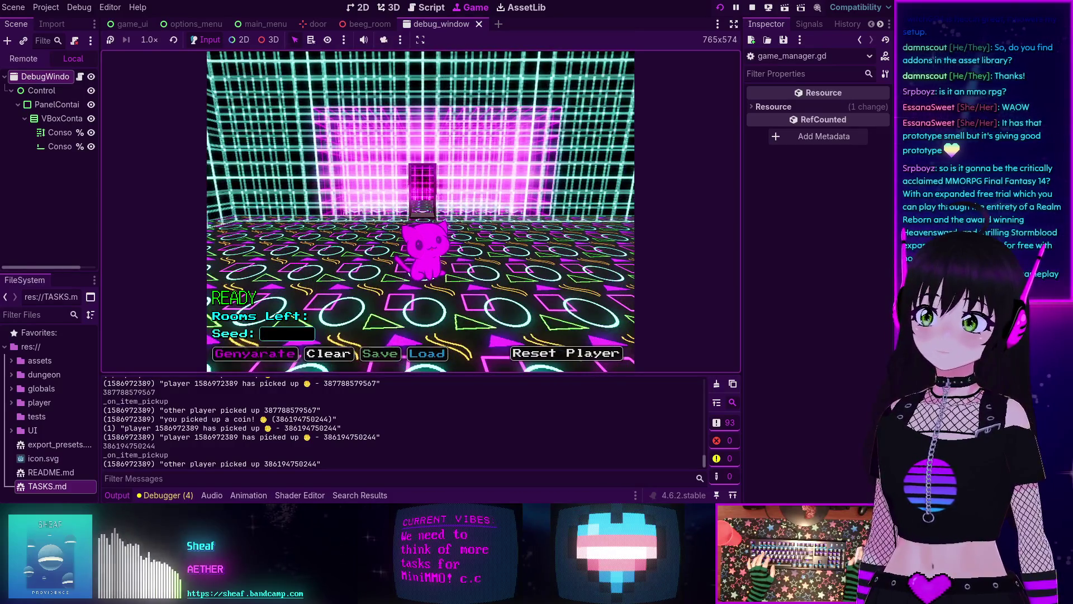
{"action": "key", "text": "w"}
Step: Swing the camera around to view the room's walls, then quit the game with Escape
{"action": "key", "text": "a"}
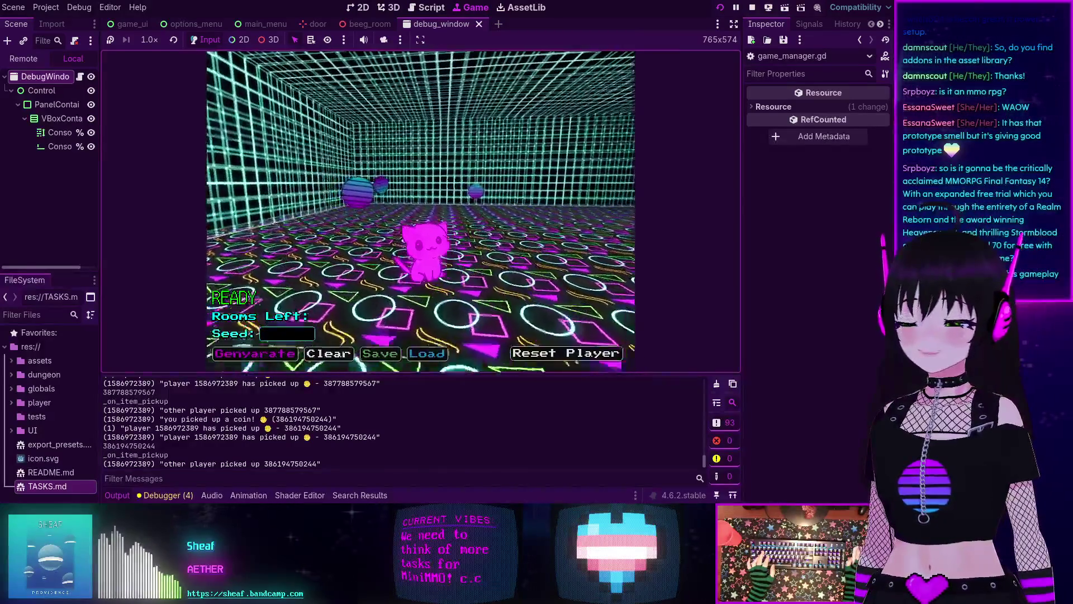
{"action": "key", "text": "a"}
{"action": "key", "text": "d"}
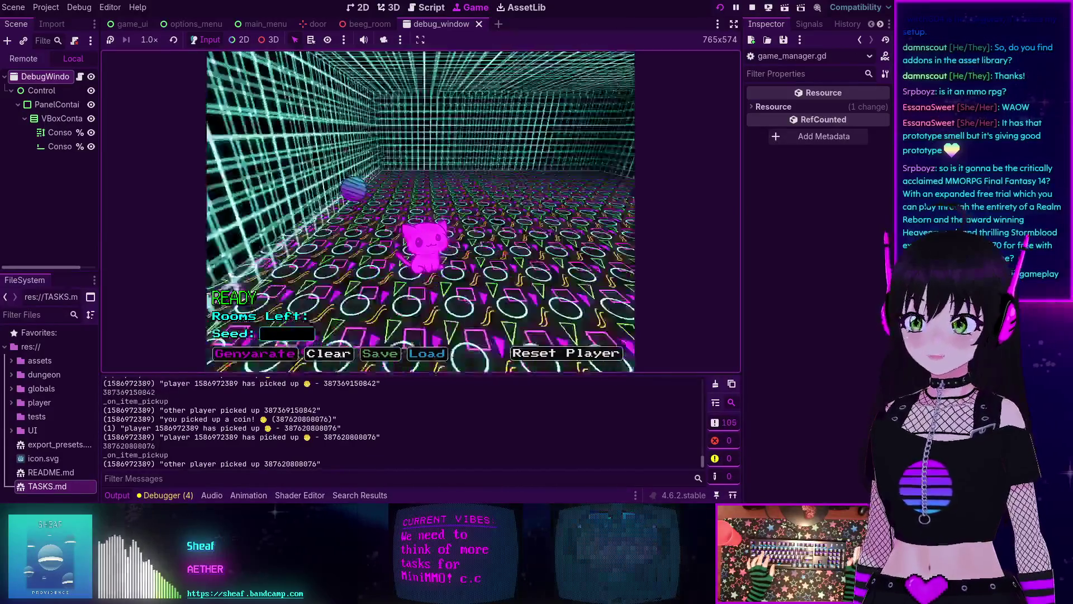
{"action": "key", "text": "d"}
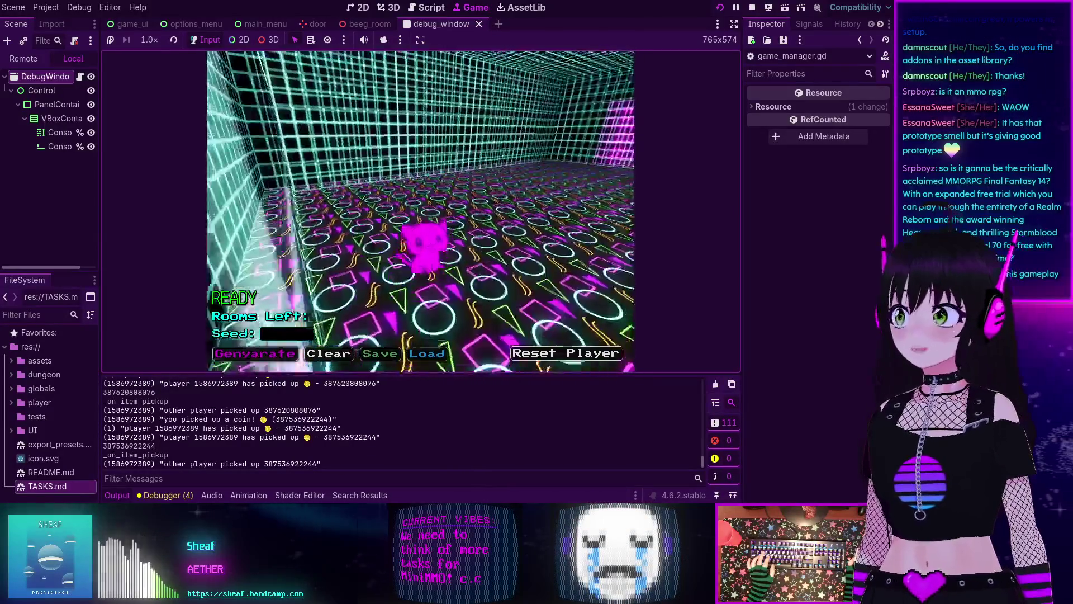
{"action": "key", "text": "a"}
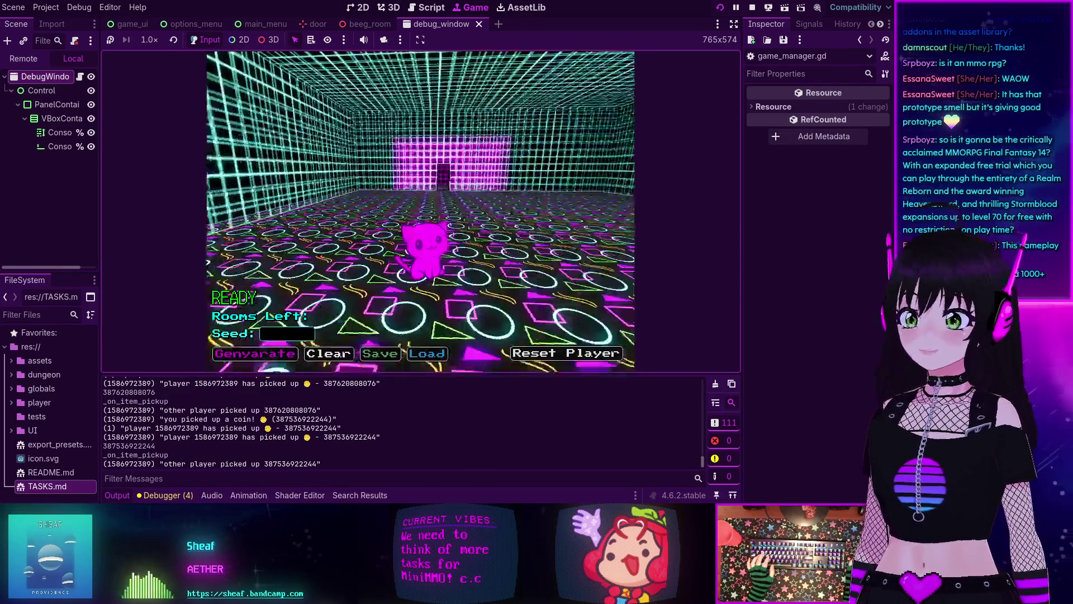
{"action": "key", "text": "d"}
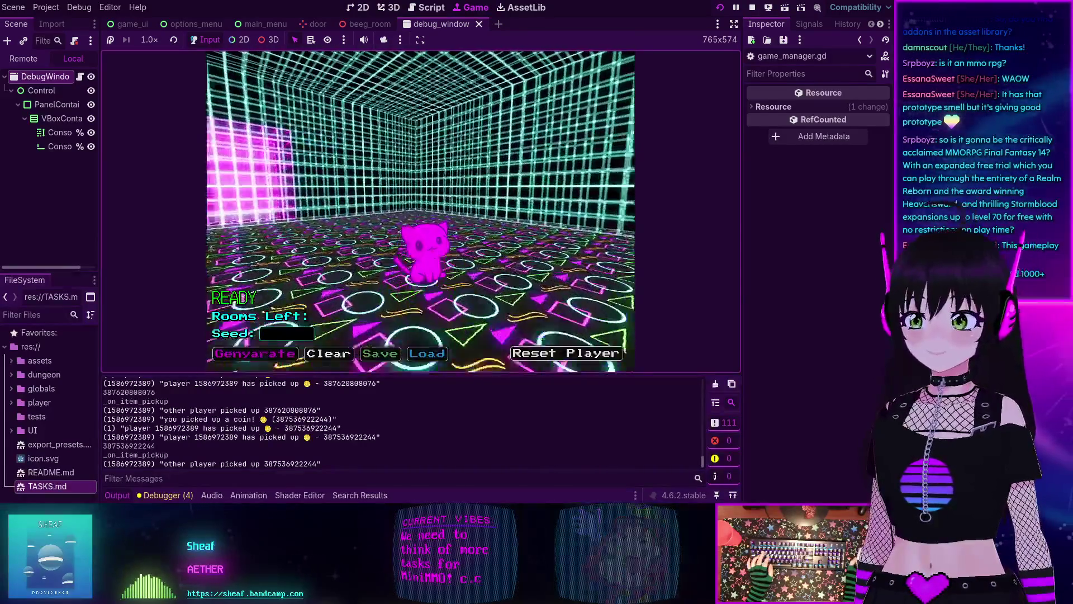
{"action": "key", "text": "Up"}
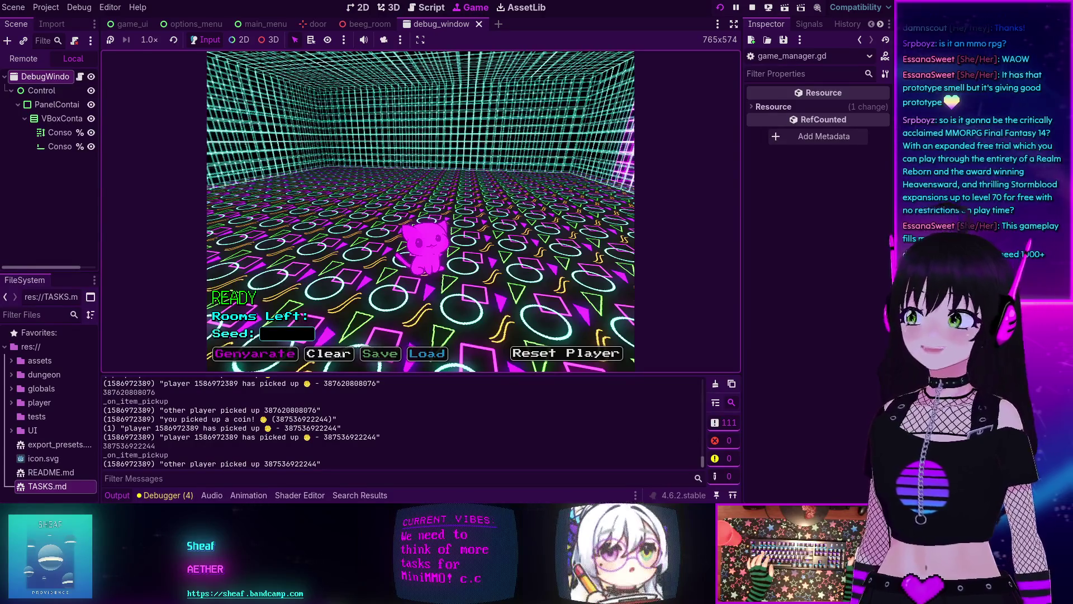
{"action": "key", "text": "d"}
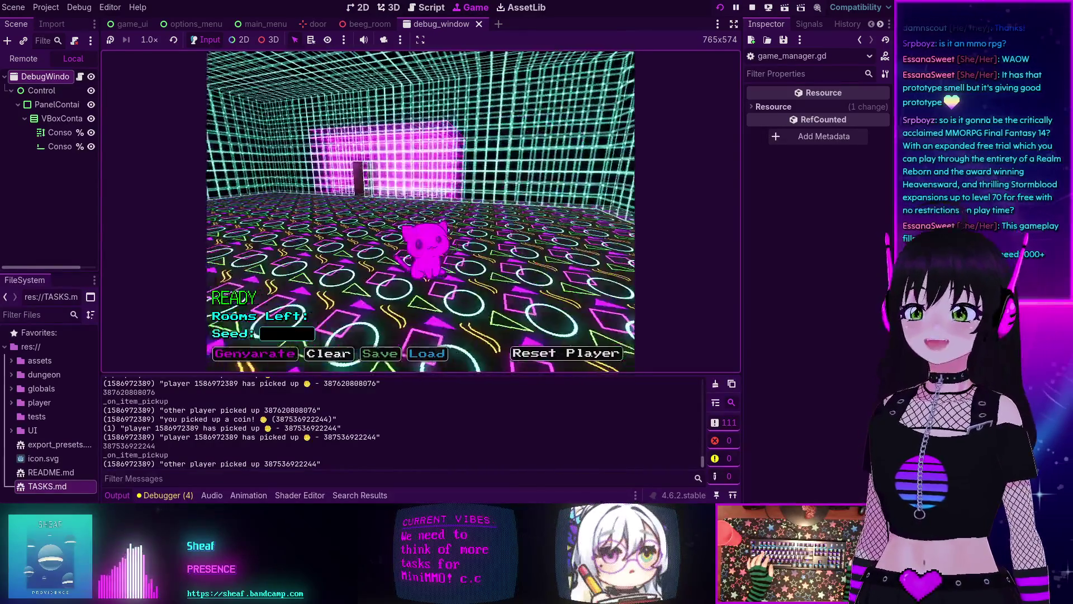
{"action": "key", "text": "a"}
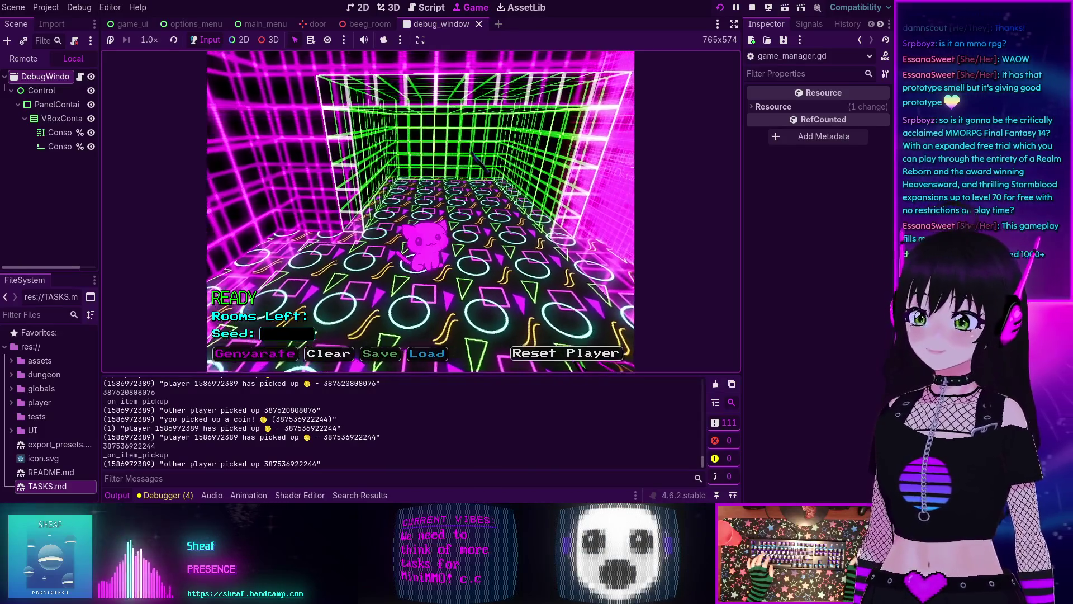
{"action": "key", "text": "Escape"}
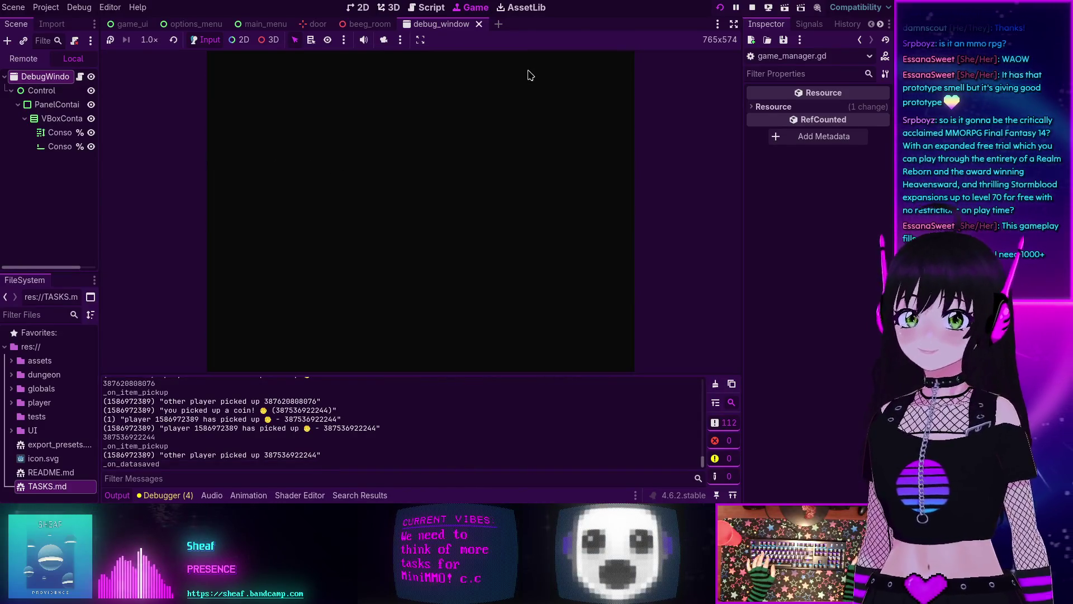
Step: Stop the game and select the 'pass' placeholder on line 75 of game_manager.gd
{"action": "left_click", "coordinate": [752, 7]}
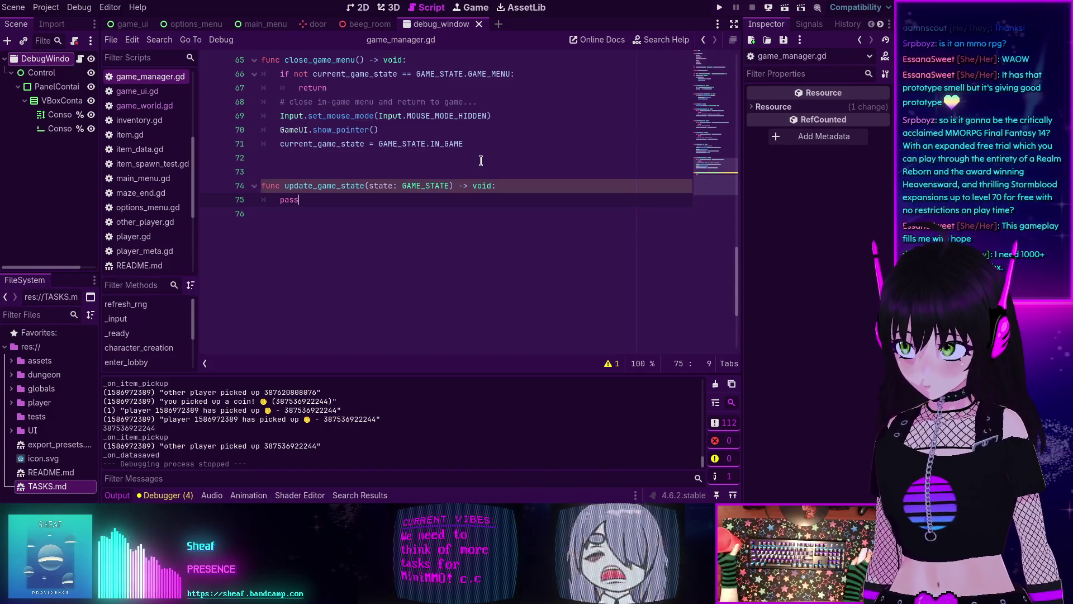
{"action": "scroll", "coordinate": [434, 223], "scroll_direction": "up", "scroll_amount": 14}
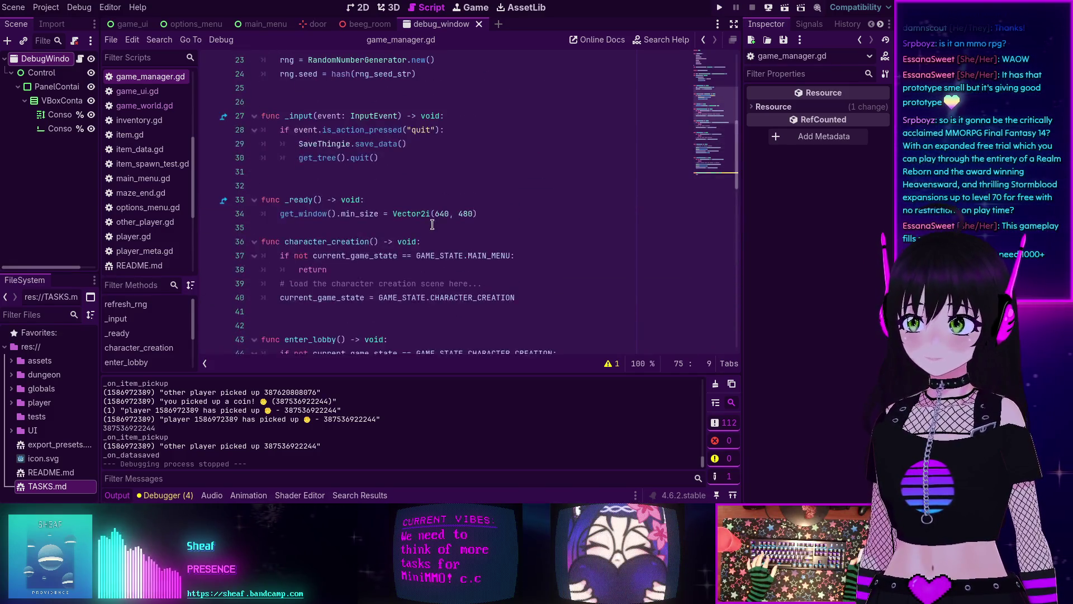
{"action": "scroll", "coordinate": [432, 224], "scroll_direction": "up", "scroll_amount": 6}
{"action": "scroll", "coordinate": [397, 206], "scroll_direction": "down", "scroll_amount": 20}
{"action": "left_click_drag", "start_coordinate": [316, 174], "coordinate": [271, 173]}
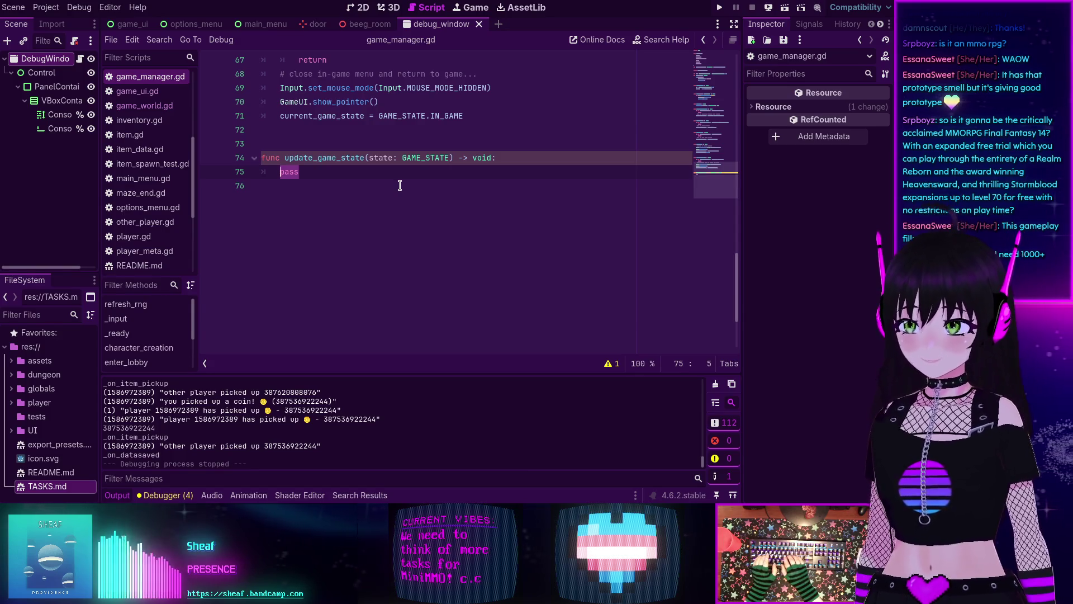
Step: Replace 'pass' with 'current_game_state = state' in update_game_state
{"action": "type", "text": "game"}
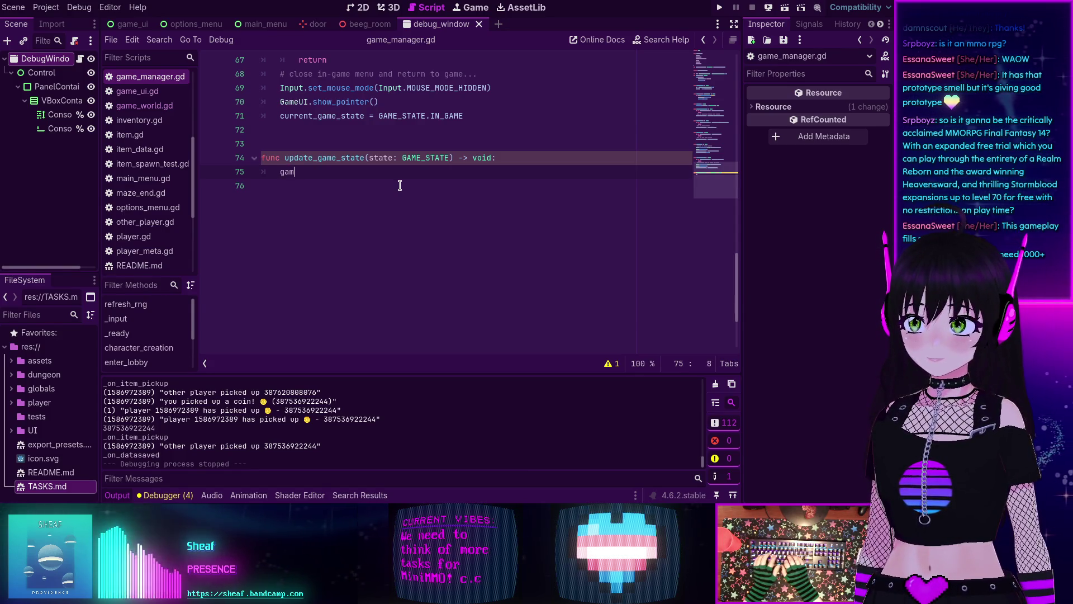
{"action": "key", "text": "BackSpace"}
{"action": "key", "text": "BackSpace"}
{"action": "key", "text": "BackSpace"}
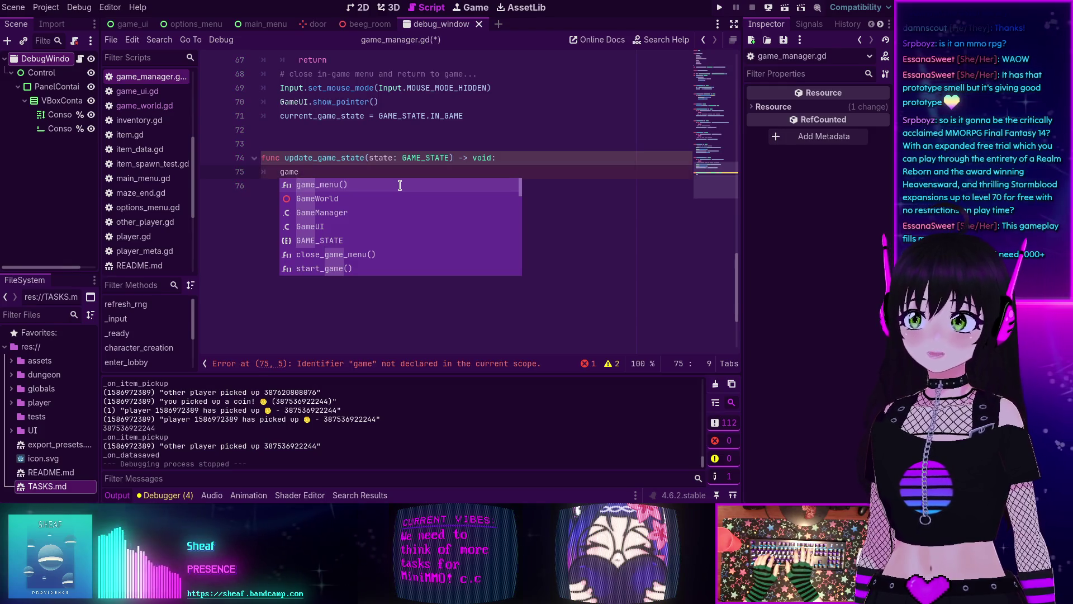
{"action": "type", "text": "cu"}
{"action": "key", "text": "Return"}
{"action": "type", "text": "state = state"}
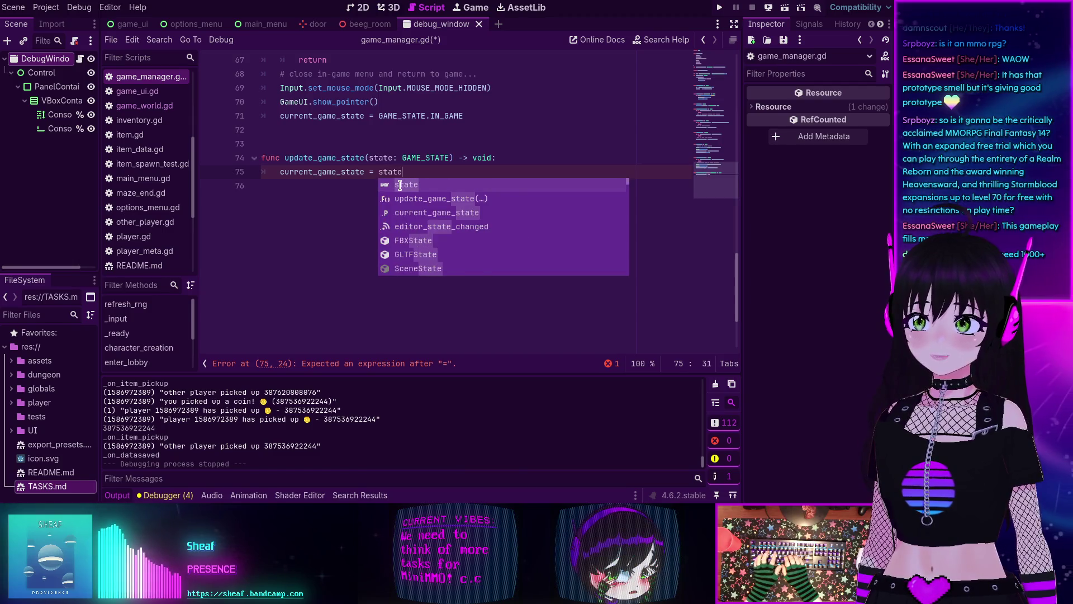
{"action": "key", "text": "Return"}
{"action": "key", "text": "Return"}
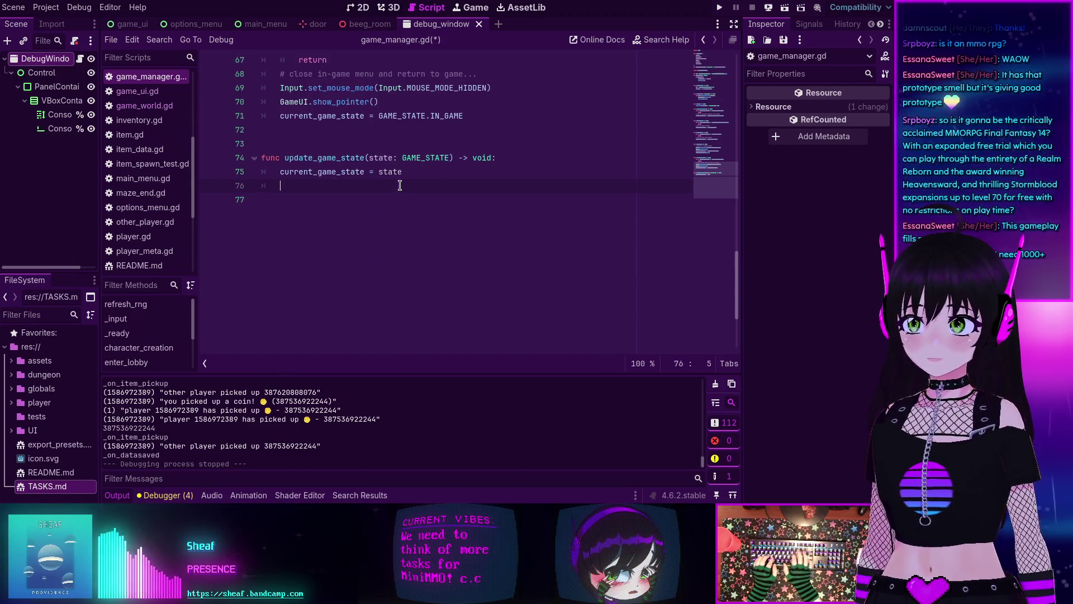
Step: Add 'match current_game_state:' with a first GAME_STATE.SERVER case
{"action": "type", "text": "match"}
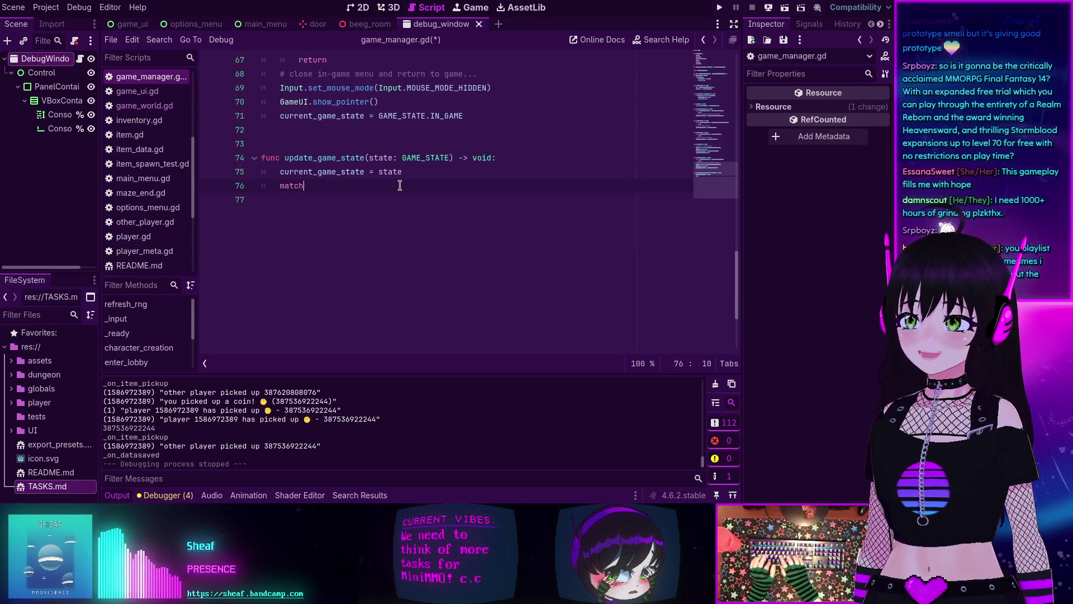
{"action": "type", "text": " cu"}
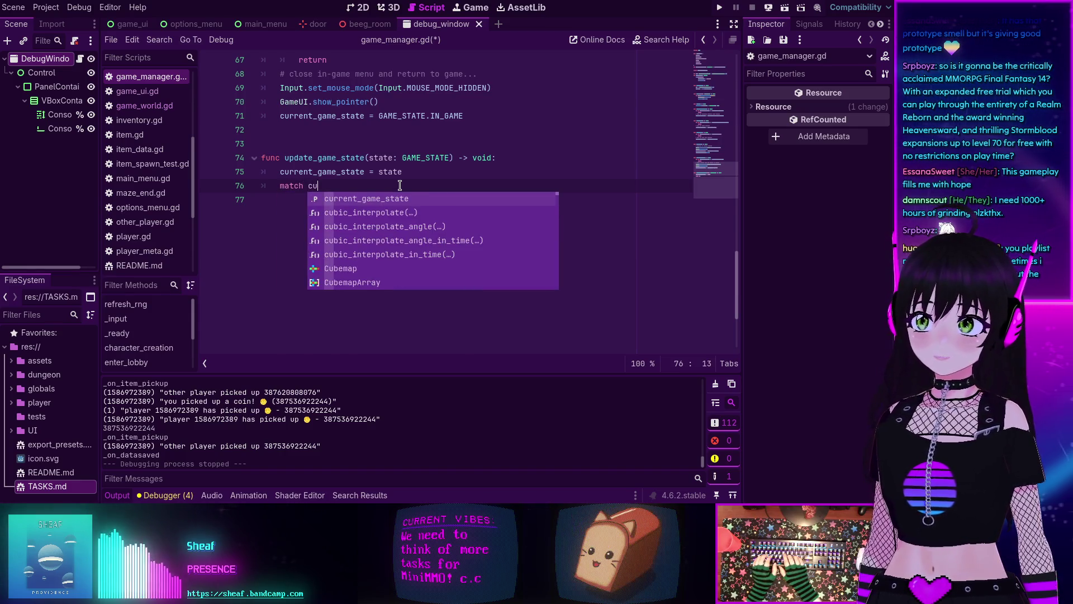
{"action": "key", "text": "Return"}
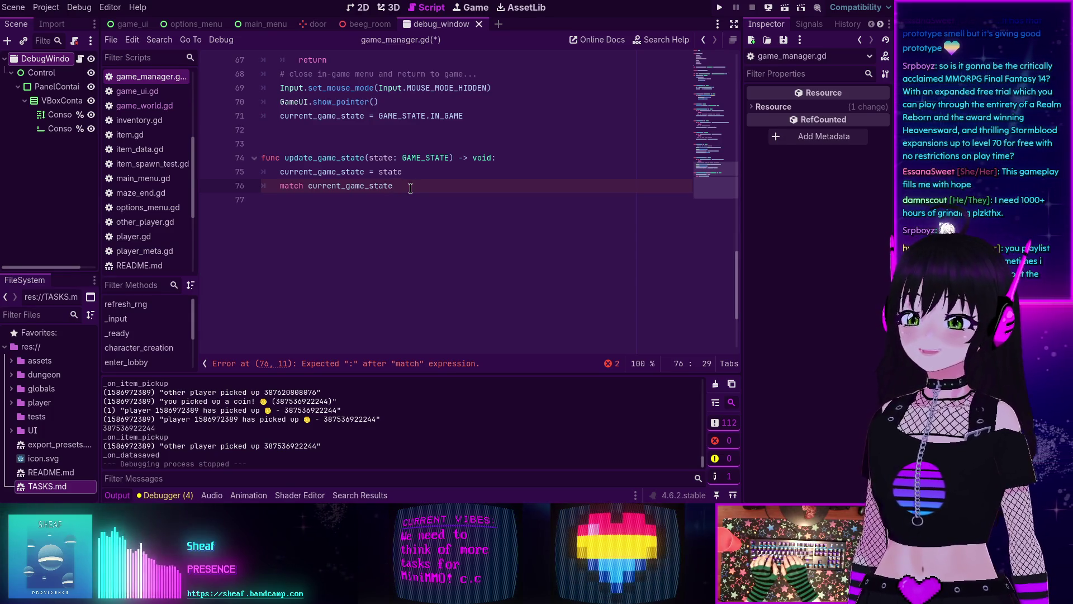
{"action": "type", "text": ":"}
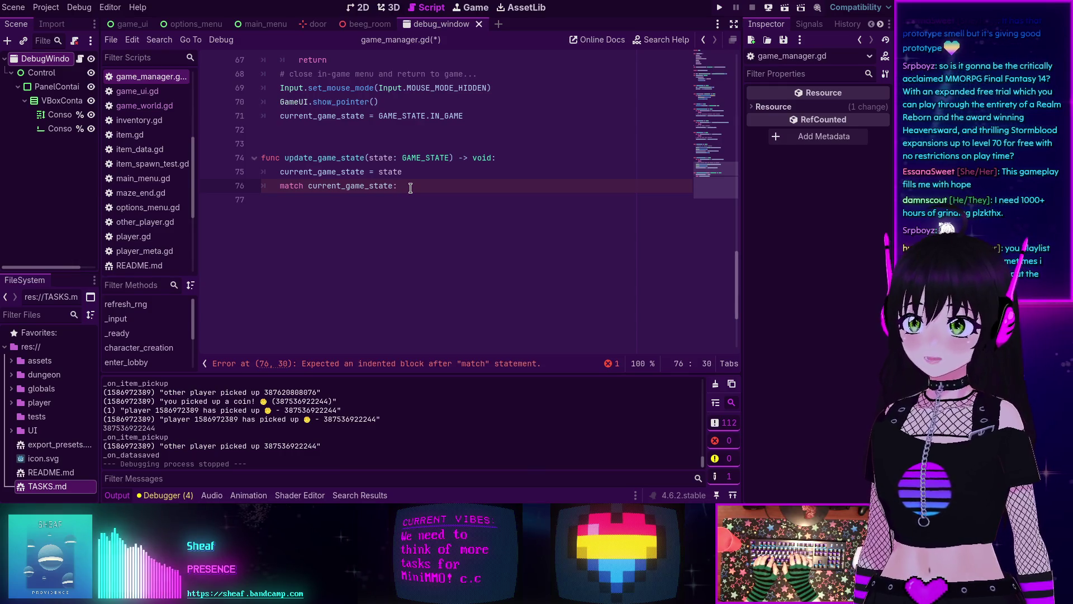
{"action": "key", "text": "Return"}
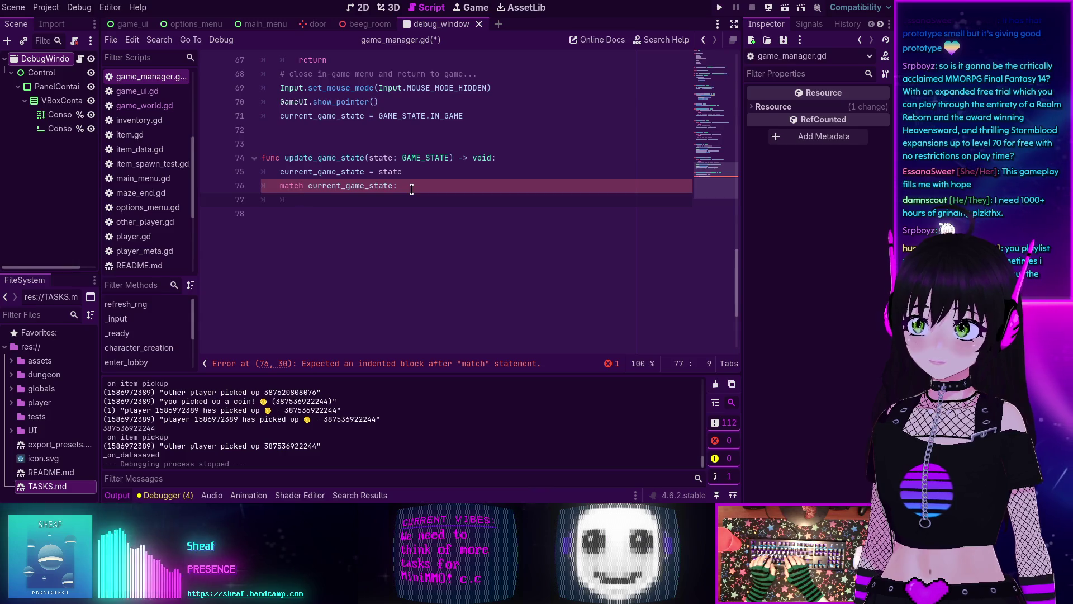
{"action": "type", "text": "GAME_STATE."}
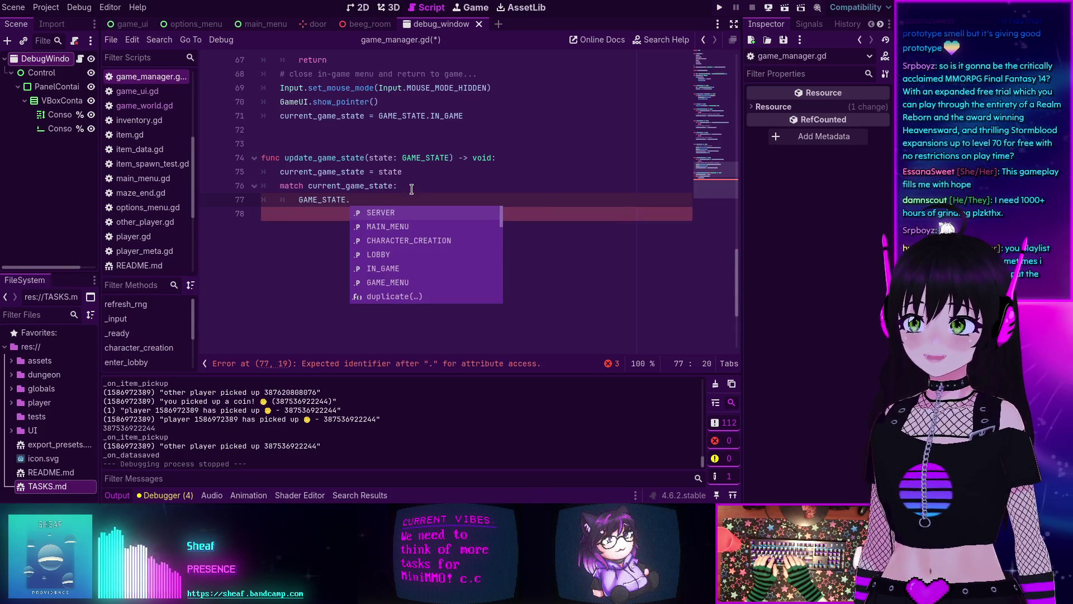
{"action": "key", "text": "Return"}
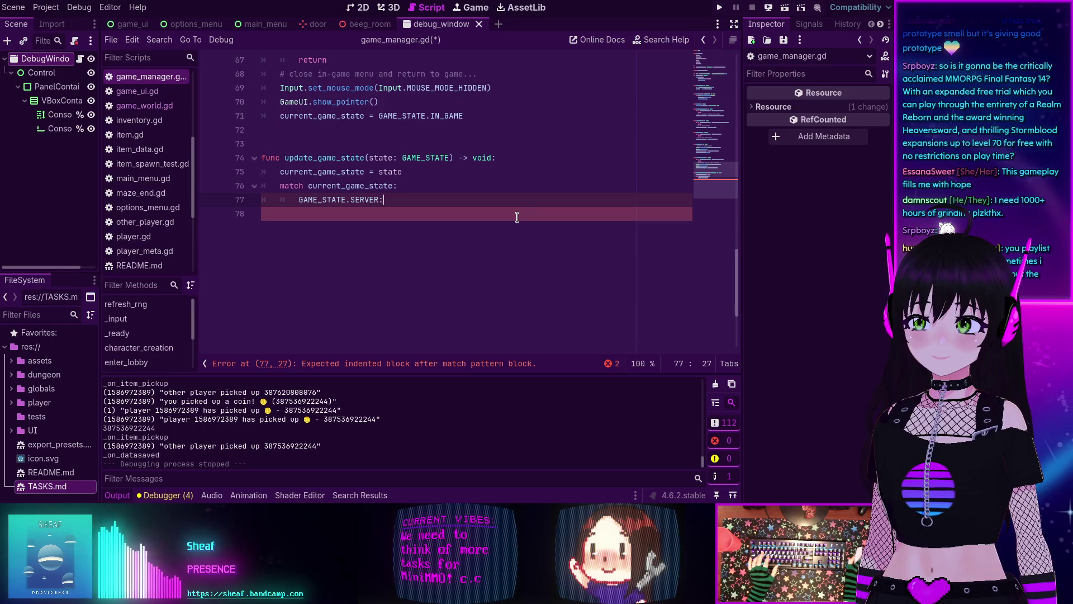
{"action": "scroll", "coordinate": [517, 219], "scroll_direction": "up", "scroll_amount": 9}
{"action": "scroll", "coordinate": [517, 219], "scroll_direction": "up", "scroll_amount": 5}
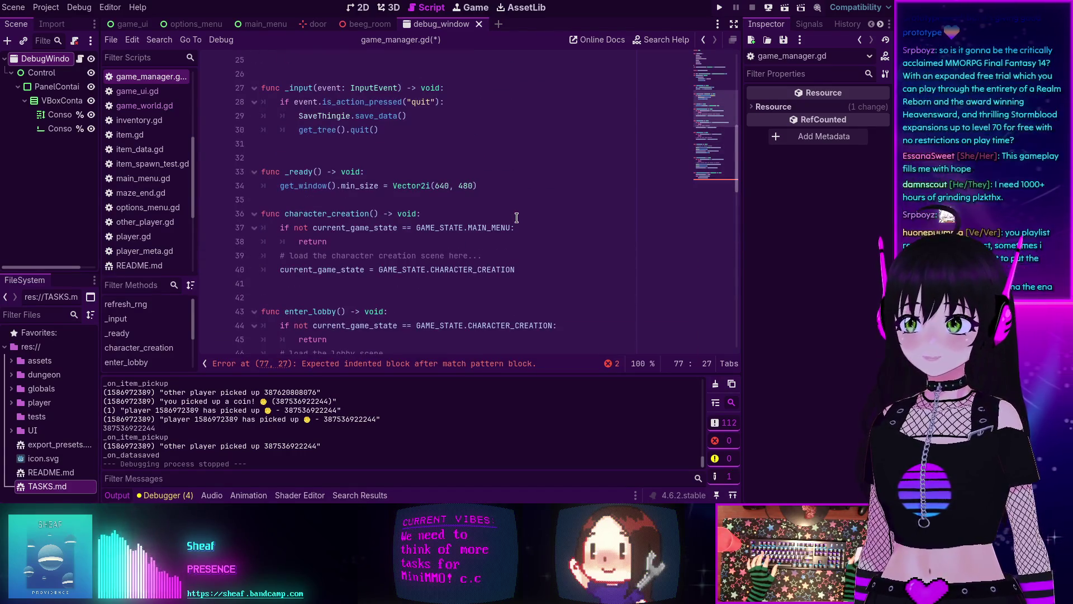
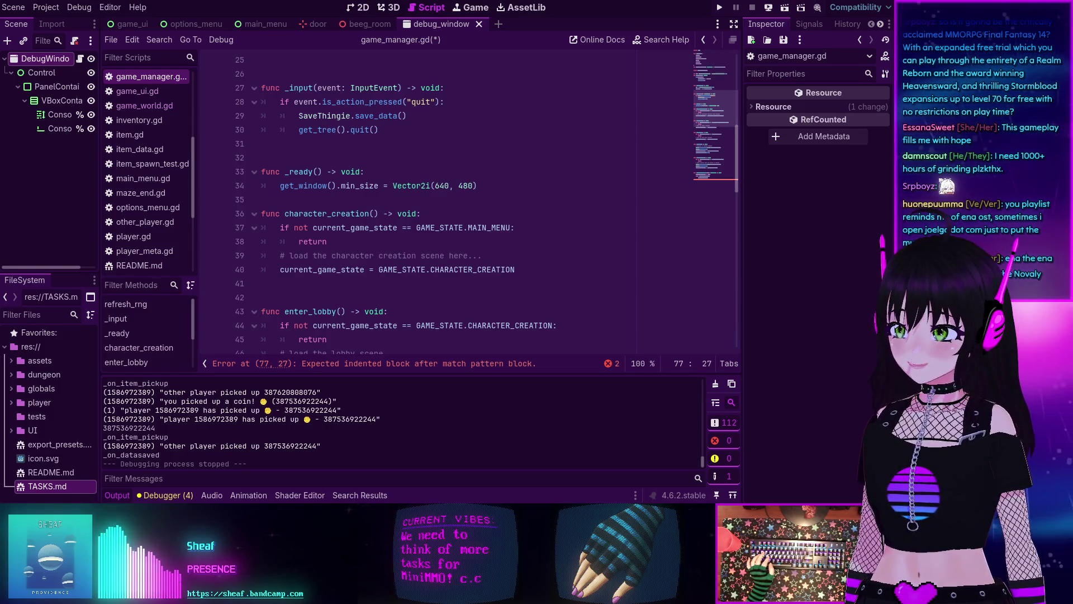
Step: Open TASKS.md and read through the task list
{"action": "scroll", "coordinate": [141, 236], "scroll_direction": "down", "scroll_amount": 5}
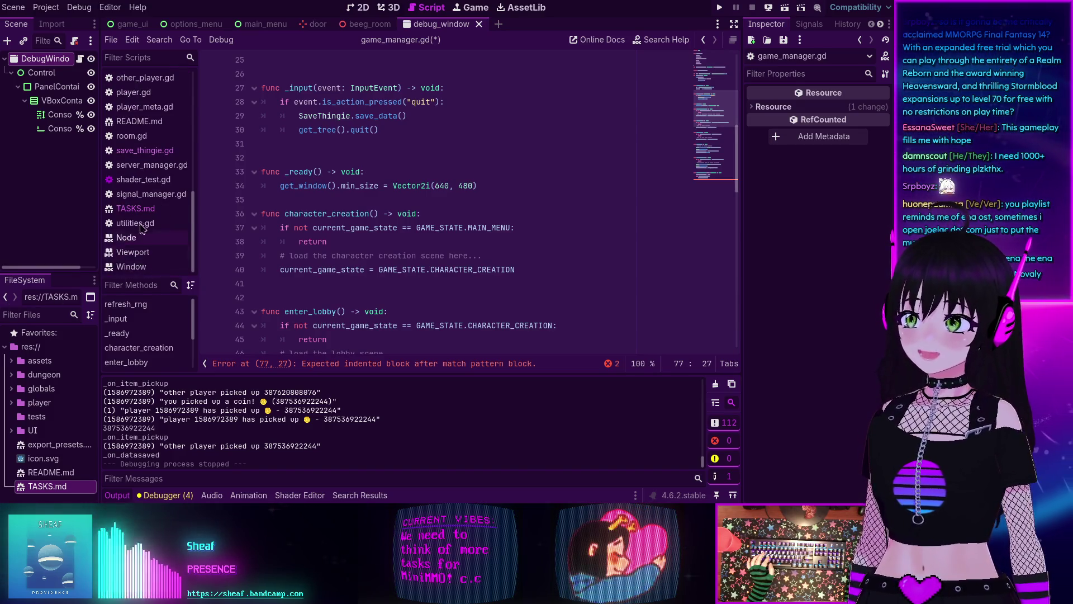
{"action": "left_click", "coordinate": [136, 208]}
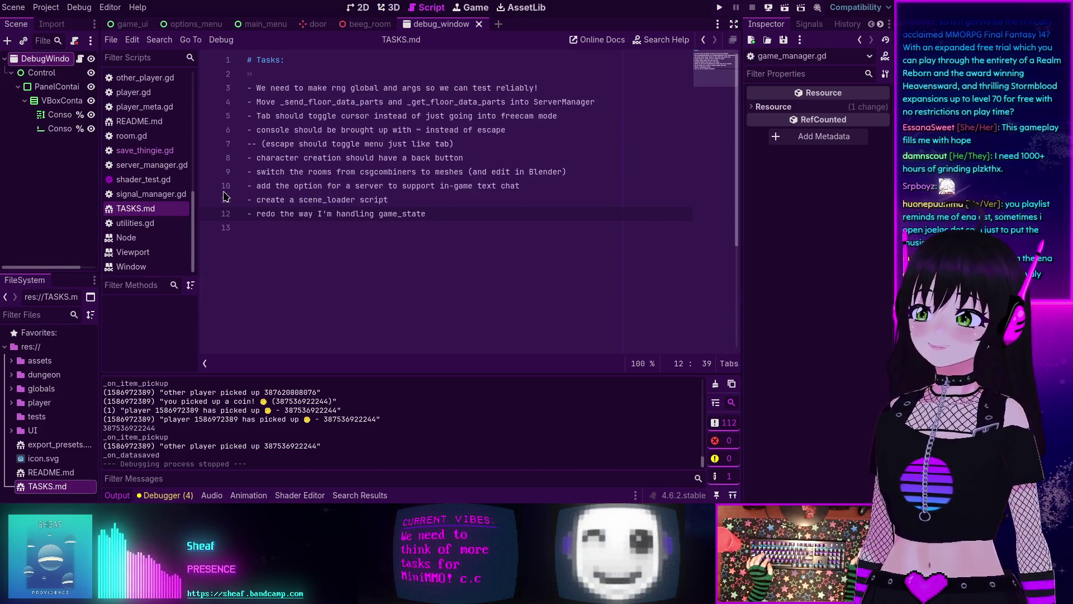
{"action": "scroll", "coordinate": [145, 154], "scroll_direction": "up", "scroll_amount": 7}
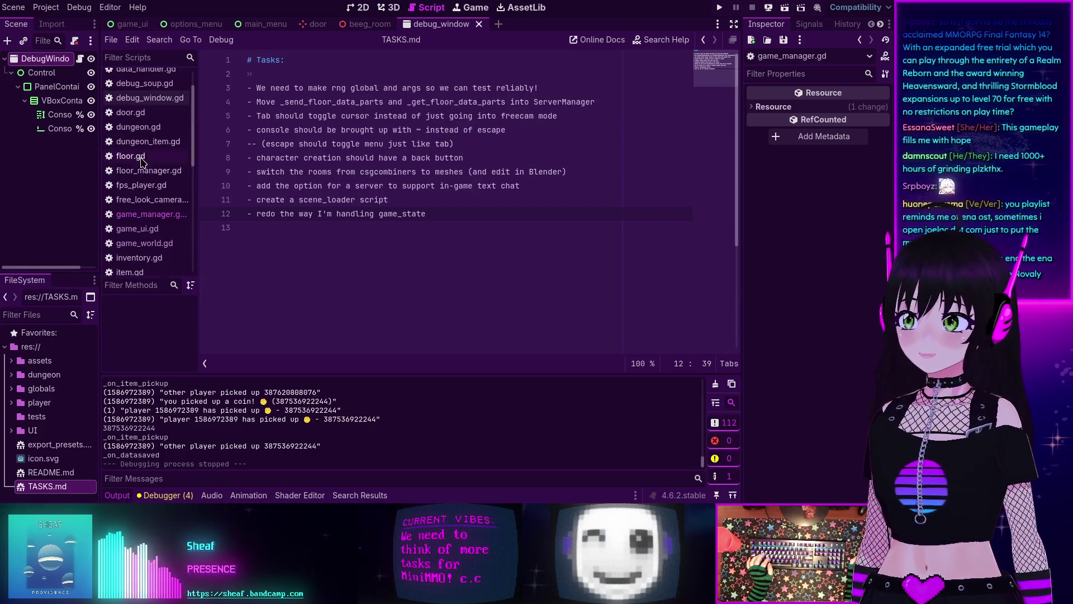
Step: Go back to game_manager.gd and scroll through the script
{"action": "key", "text": "alt+Left"}
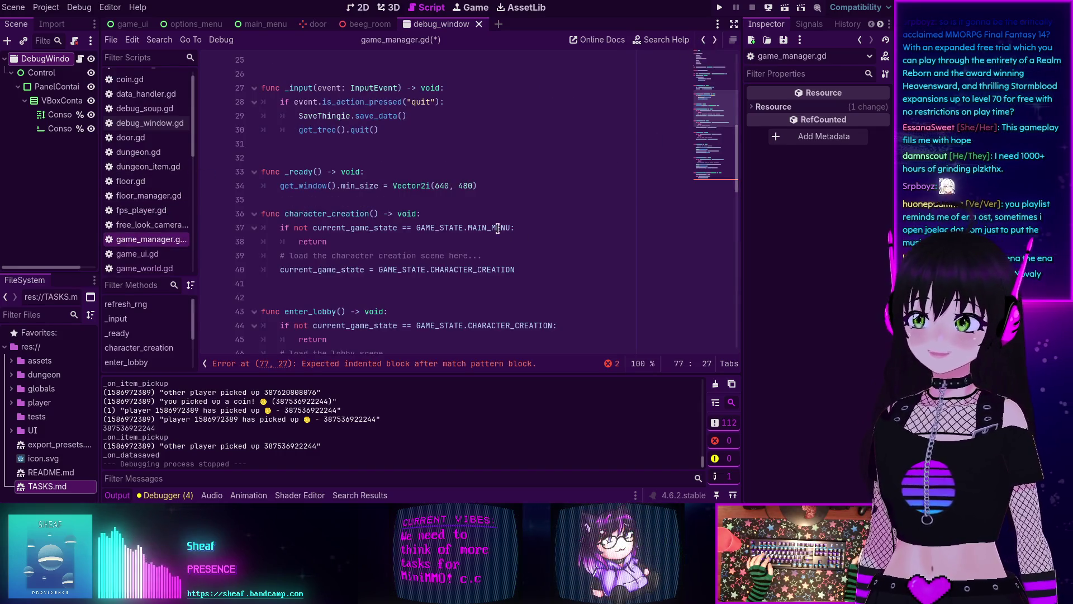
{"action": "scroll", "coordinate": [498, 228], "scroll_direction": "down", "scroll_amount": 10}
{"action": "scroll", "coordinate": [358, 216], "scroll_direction": "up", "scroll_amount": 15}
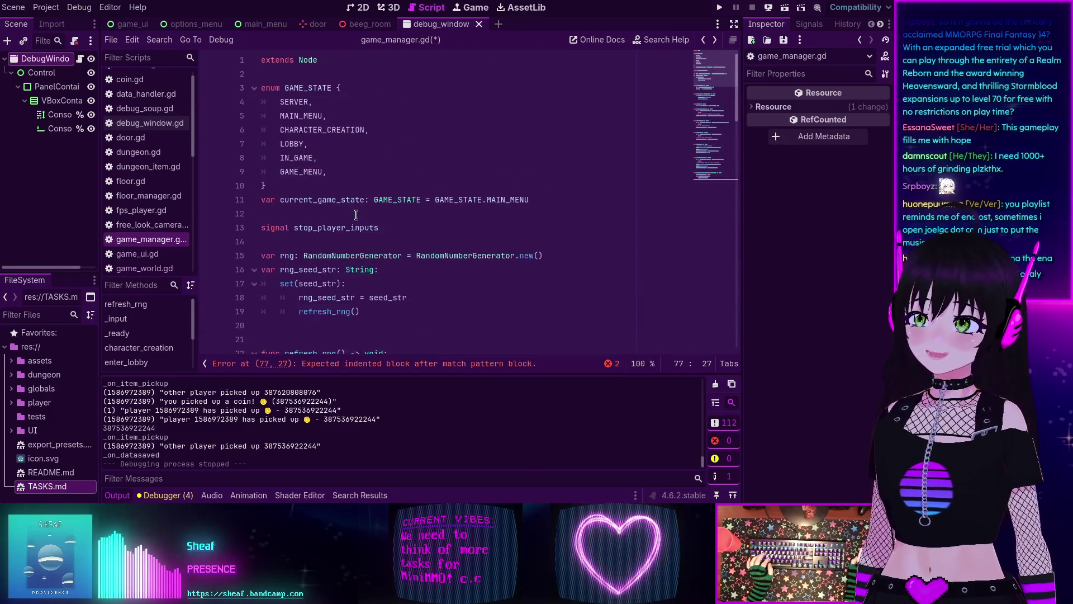
{"action": "scroll", "coordinate": [356, 215], "scroll_direction": "down", "scroll_amount": 3}
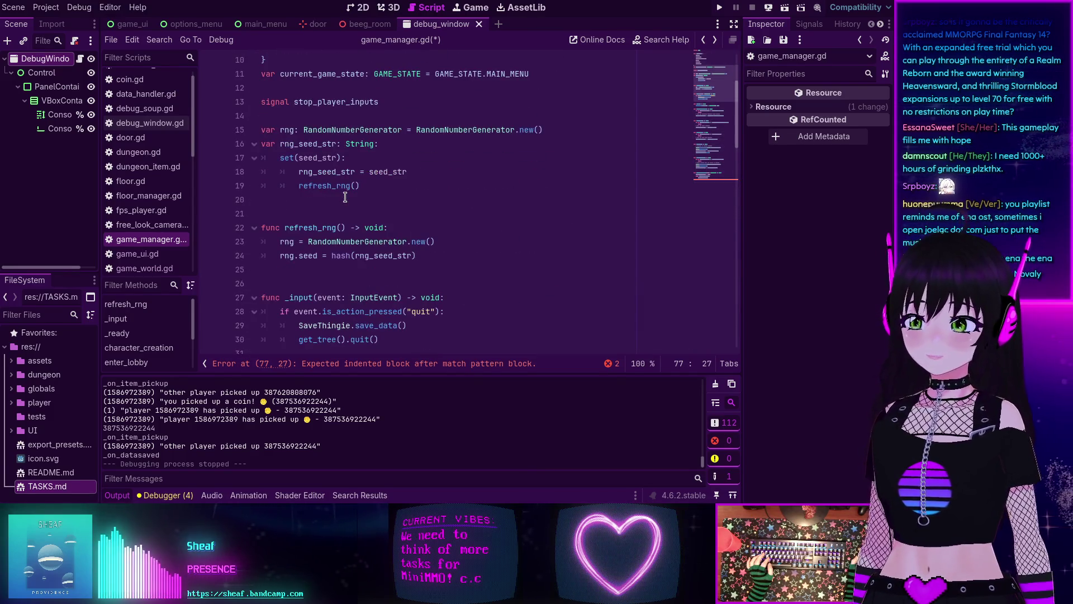
{"action": "scroll", "coordinate": [345, 197], "scroll_direction": "down", "scroll_amount": 5}
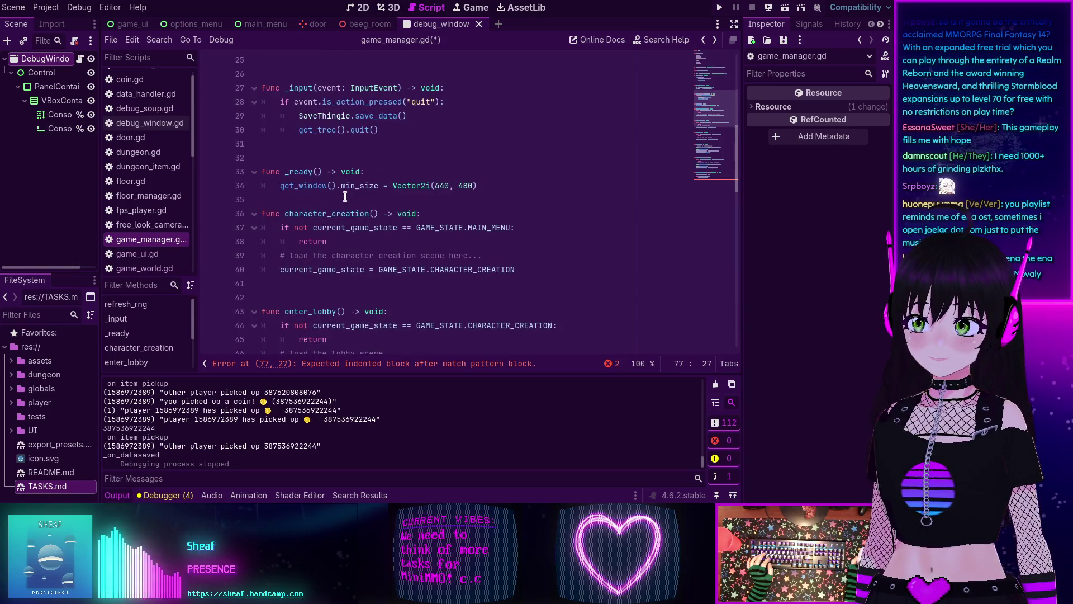
{"action": "scroll", "coordinate": [345, 197], "scroll_direction": "down", "scroll_amount": 2}
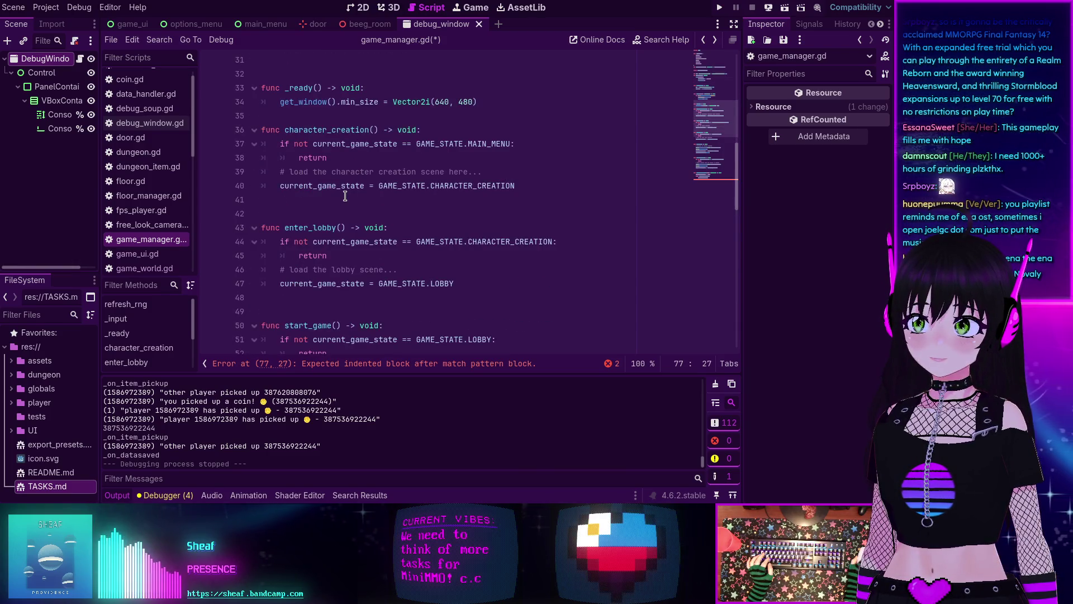
{"action": "scroll", "coordinate": [345, 195], "scroll_direction": "down", "scroll_amount": 5}
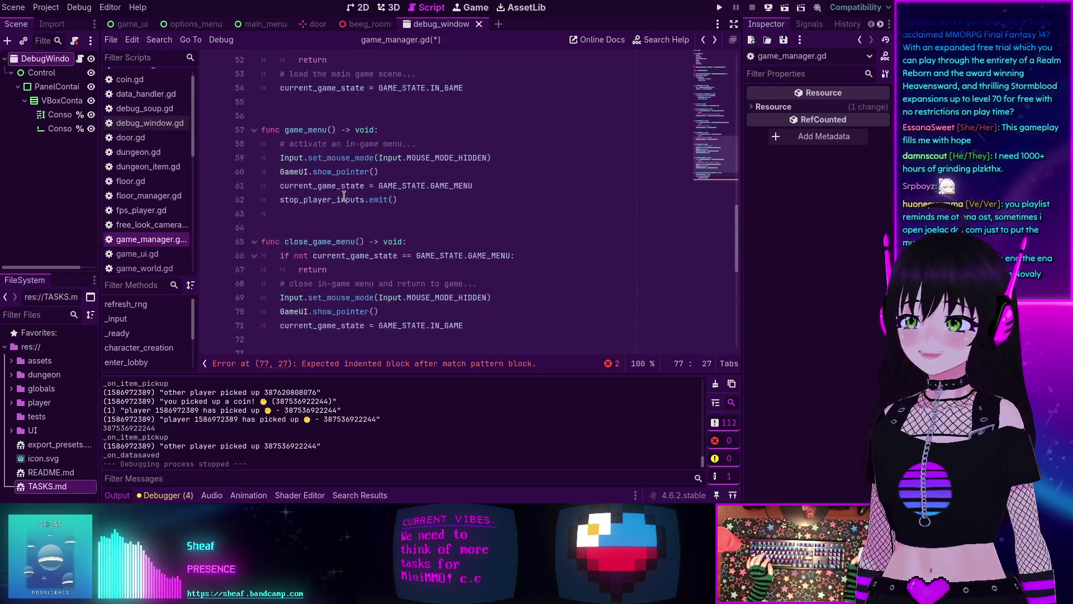
{"action": "scroll", "coordinate": [343, 271], "scroll_direction": "up", "scroll_amount": 10}
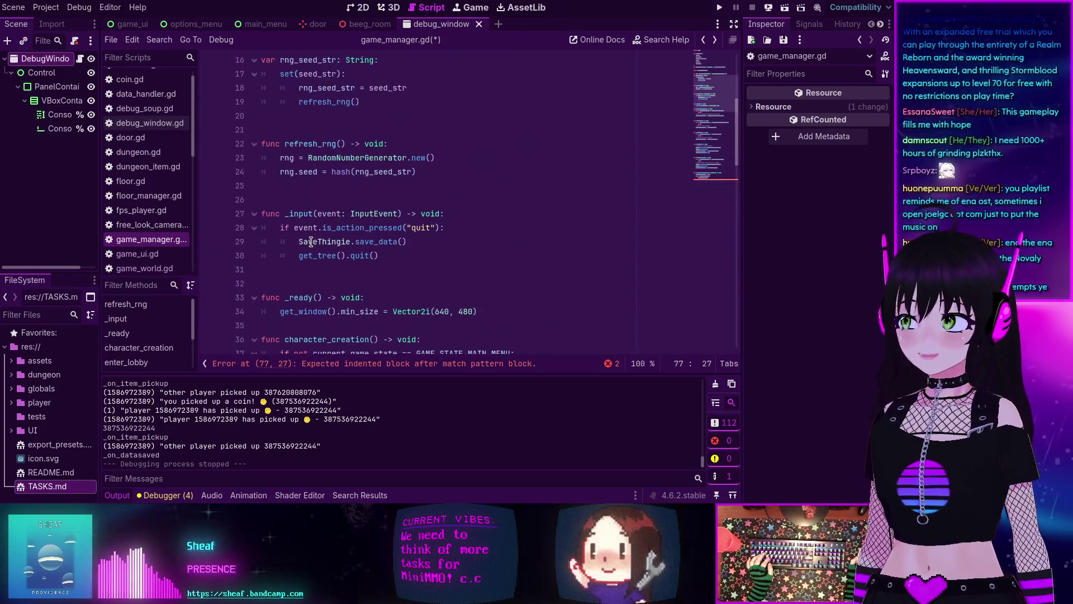
{"action": "scroll", "coordinate": [311, 241], "scroll_direction": "down", "scroll_amount": 10}
{"action": "scroll", "coordinate": [311, 241], "scroll_direction": "down", "scroll_amount": 8}
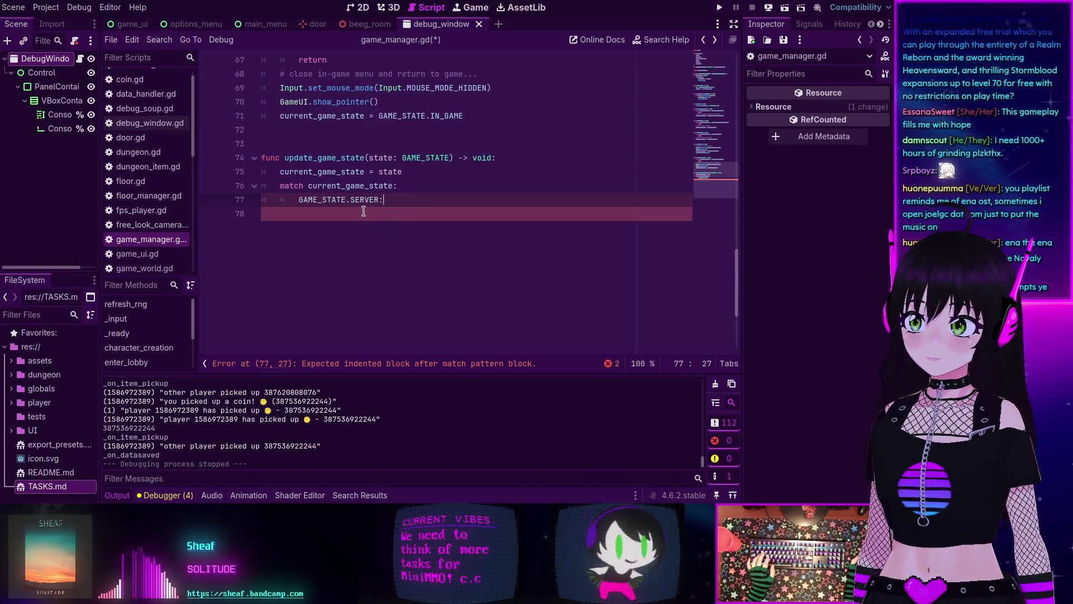
Step: Dismiss the code context menu unchanged and select the update_game_state function name
{"action": "right_click", "coordinate": [380, 224]}
{"action": "left_click", "coordinate": [329, 265]}
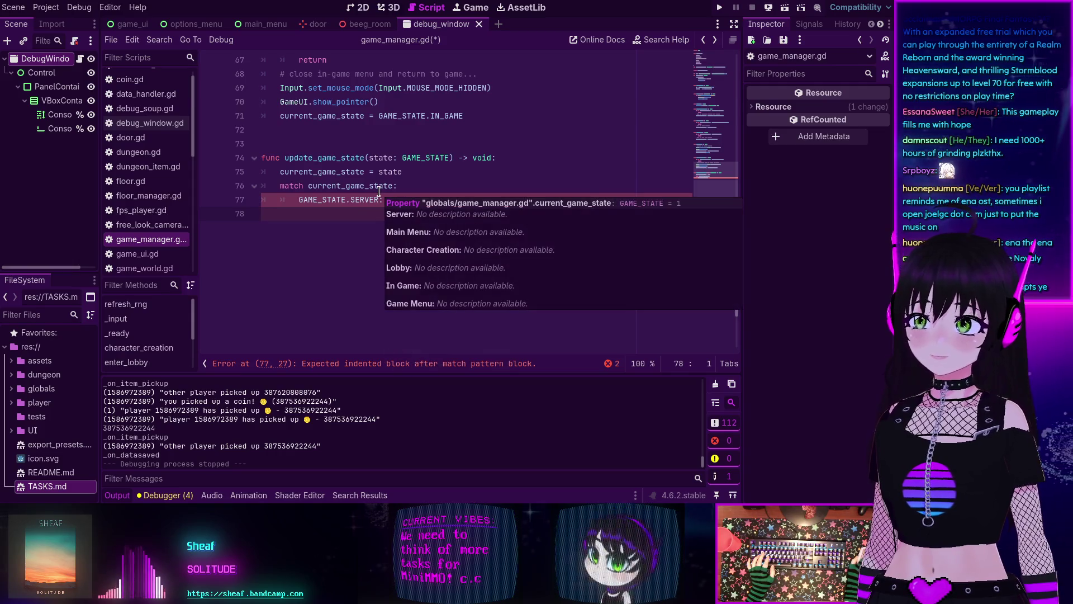
{"action": "scroll", "coordinate": [358, 235], "scroll_direction": "up", "scroll_amount": 14}
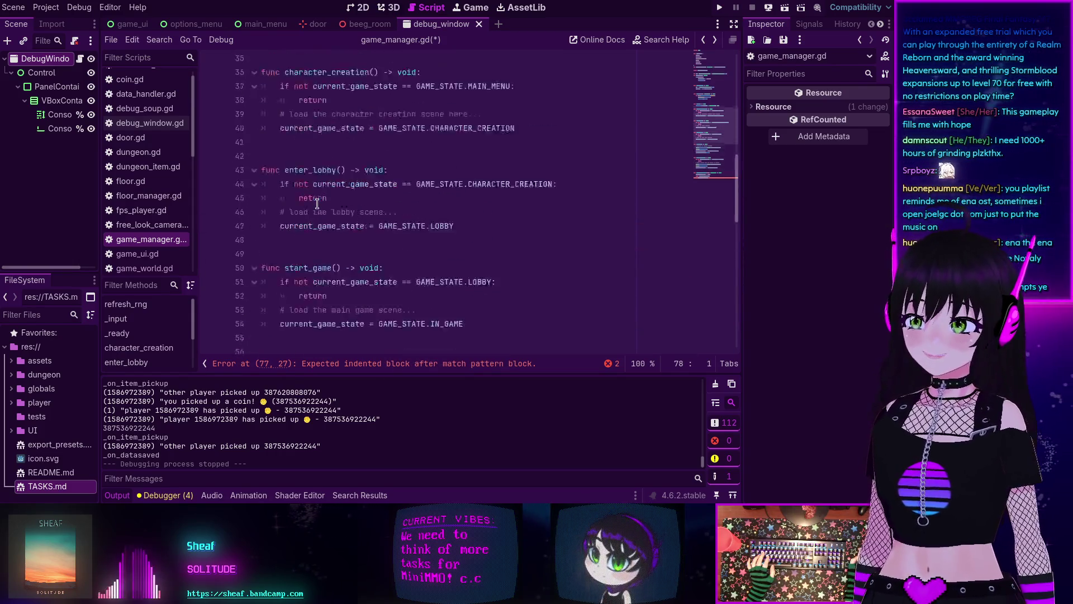
{"action": "scroll", "coordinate": [340, 203], "scroll_direction": "up", "scroll_amount": 6}
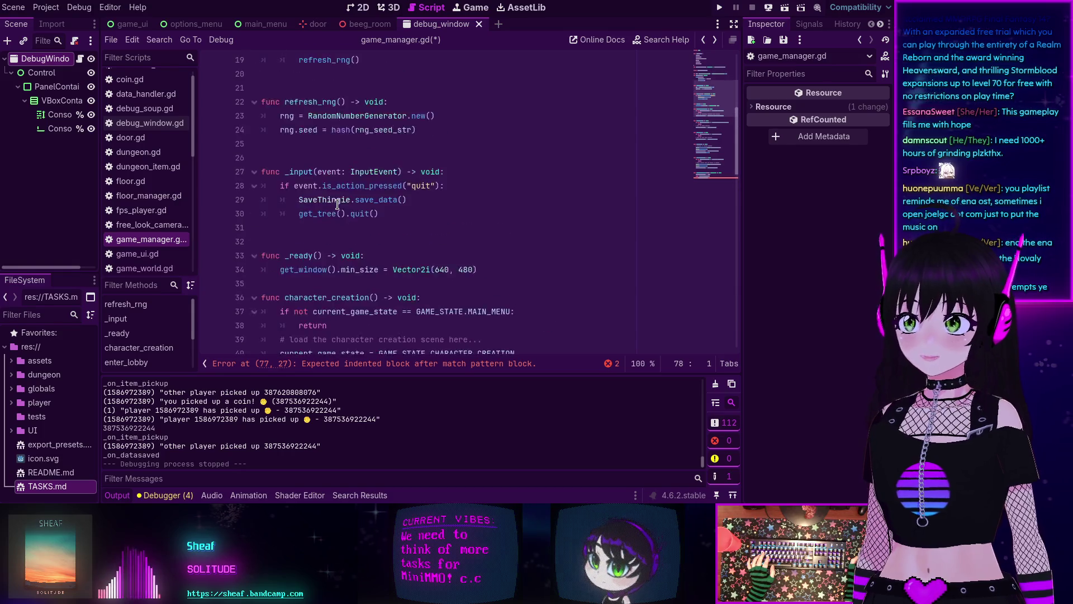
{"action": "scroll", "coordinate": [336, 204], "scroll_direction": "down", "scroll_amount": 8}
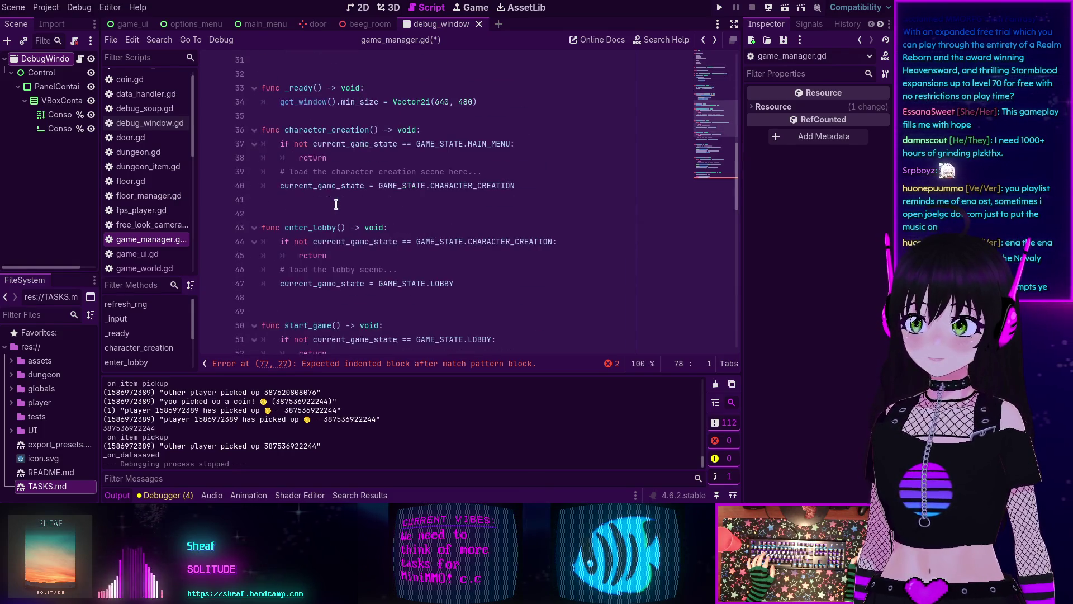
{"action": "scroll", "coordinate": [336, 204], "scroll_direction": "down", "scroll_amount": 14}
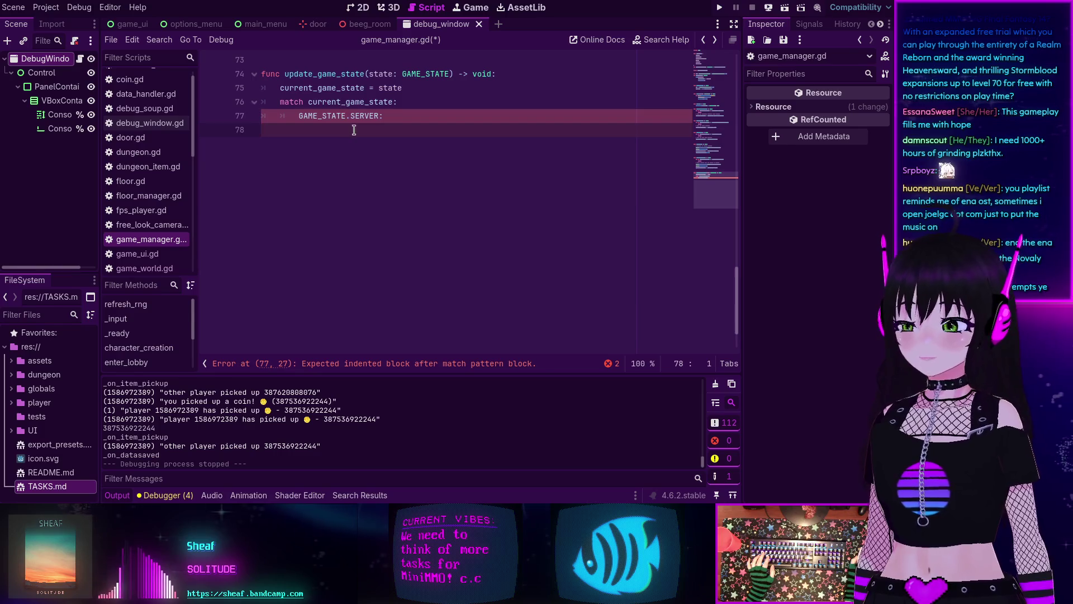
{"action": "scroll", "coordinate": [353, 131], "scroll_direction": "up", "scroll_amount": 3}
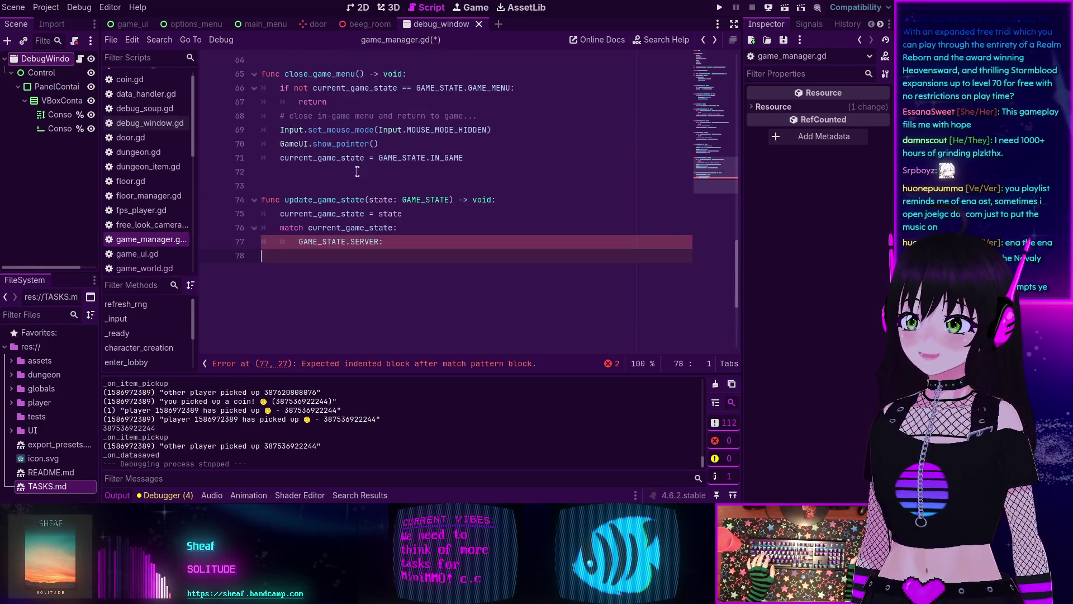
{"action": "double_click", "coordinate": [317, 200]}
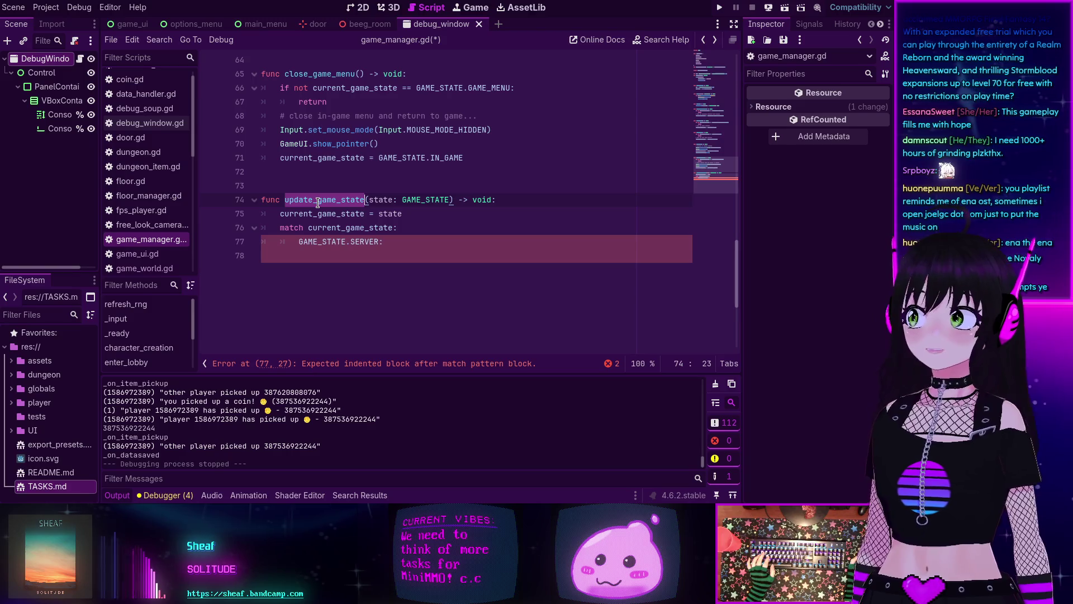
Step: Collapse the bottom Output panel with Ctrl+J so the game_manager.gd code gets more height
{"action": "scroll", "coordinate": [392, 210], "scroll_direction": "up", "scroll_amount": 9}
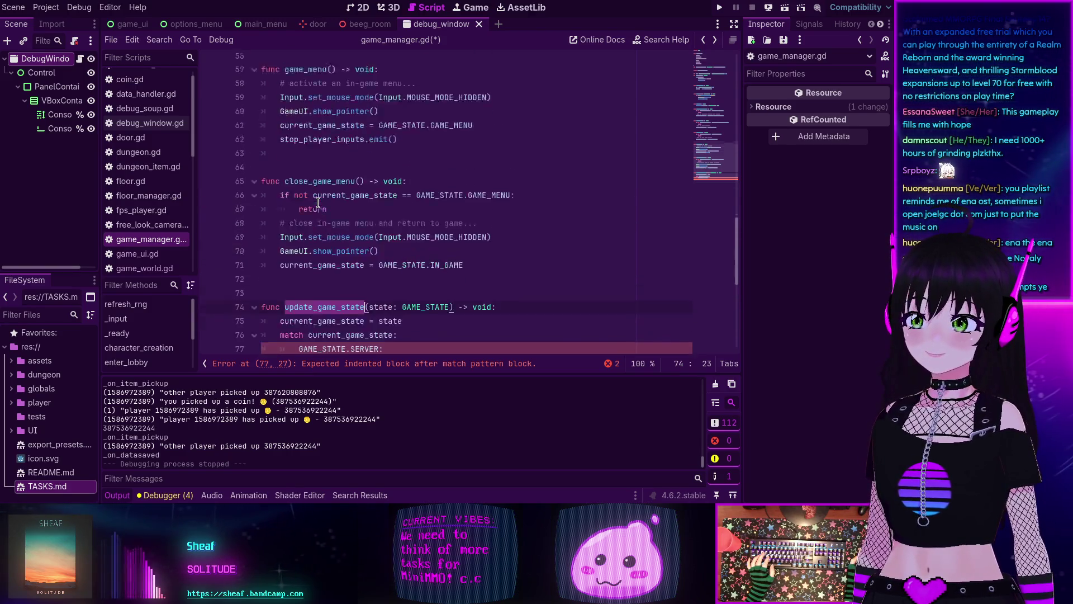
{"action": "scroll", "coordinate": [425, 212], "scroll_direction": "up", "scroll_amount": 7}
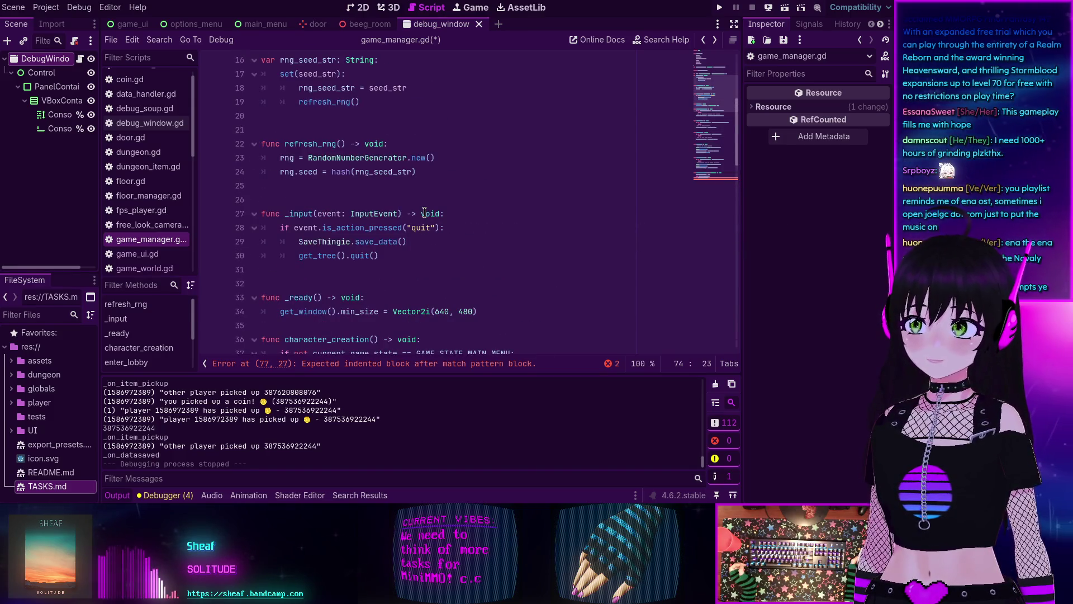
{"action": "scroll", "coordinate": [424, 213], "scroll_direction": "down", "scroll_amount": 3}
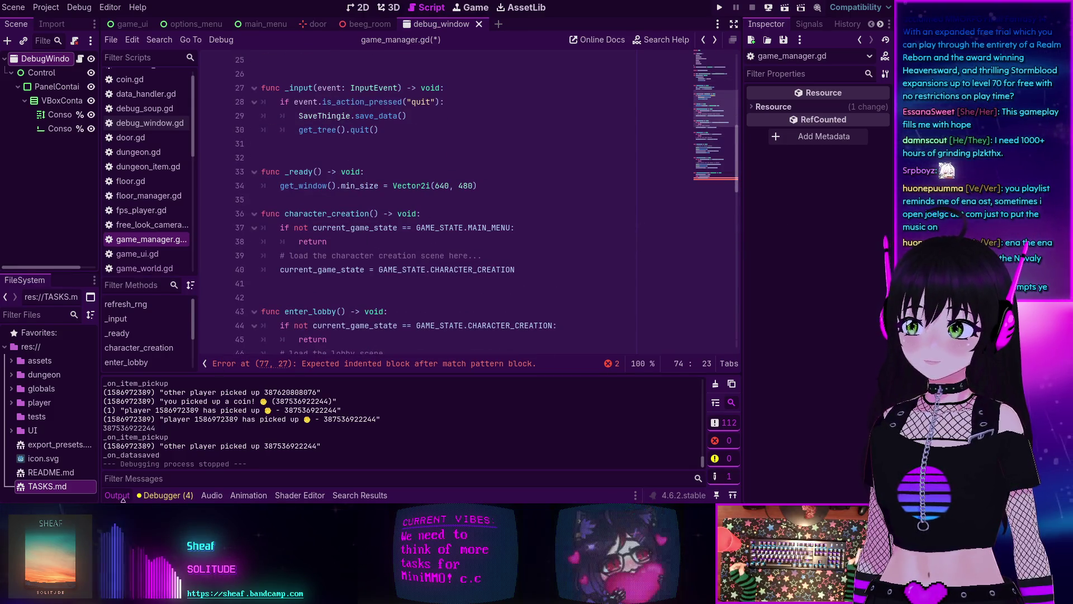
{"action": "key", "text": "ctrl+j"}
{"action": "scroll", "coordinate": [368, 273], "scroll_direction": "down", "scroll_amount": 3}
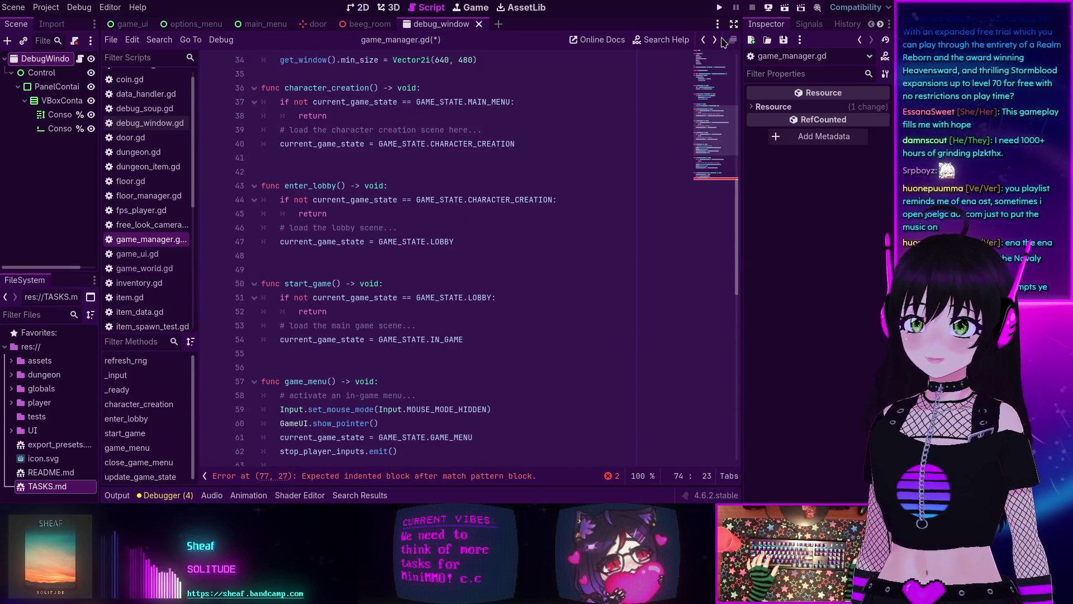
Step: Switch on distraction-free mode so game_manager.gd spans the full editor width
{"action": "left_click", "coordinate": [734, 24]}
{"action": "scroll", "coordinate": [343, 137], "scroll_direction": "up", "scroll_amount": 4}
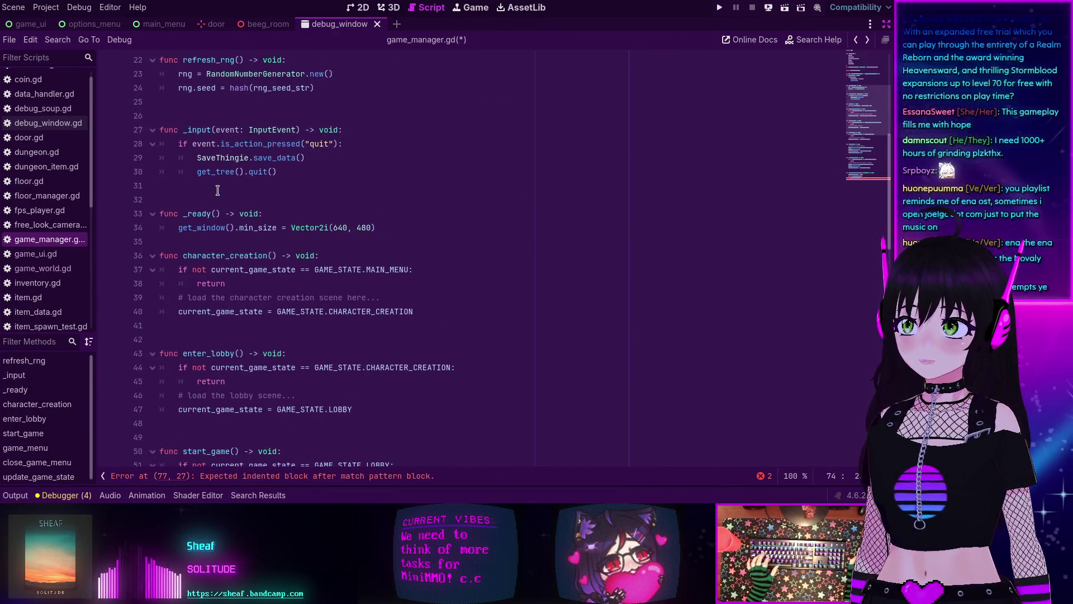
{"action": "scroll", "coordinate": [217, 191], "scroll_direction": "down", "scroll_amount": 8}
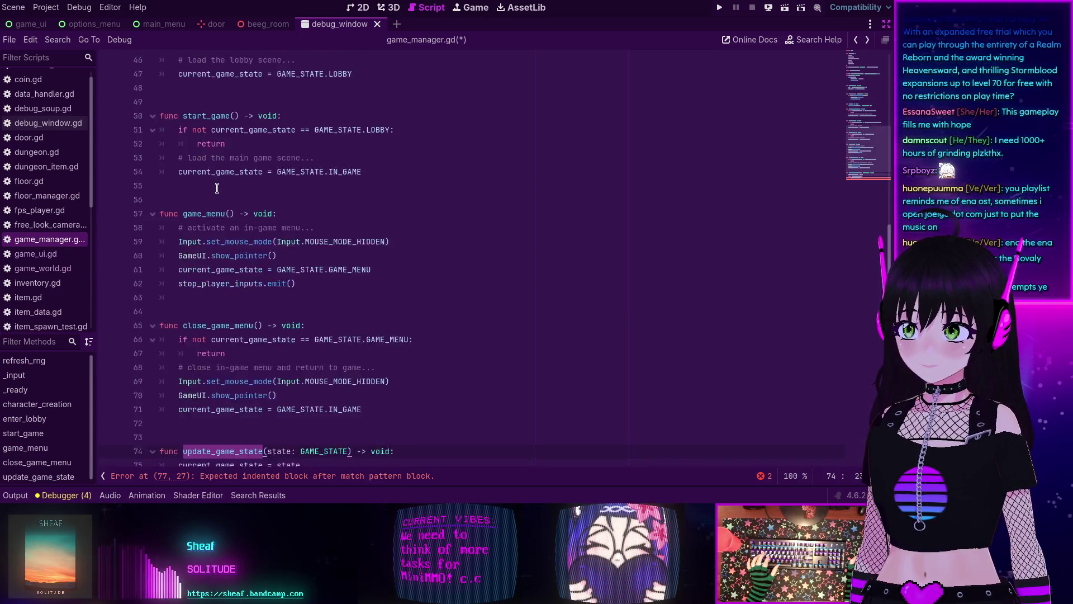
{"action": "scroll", "coordinate": [217, 189], "scroll_direction": "down", "scroll_amount": 3}
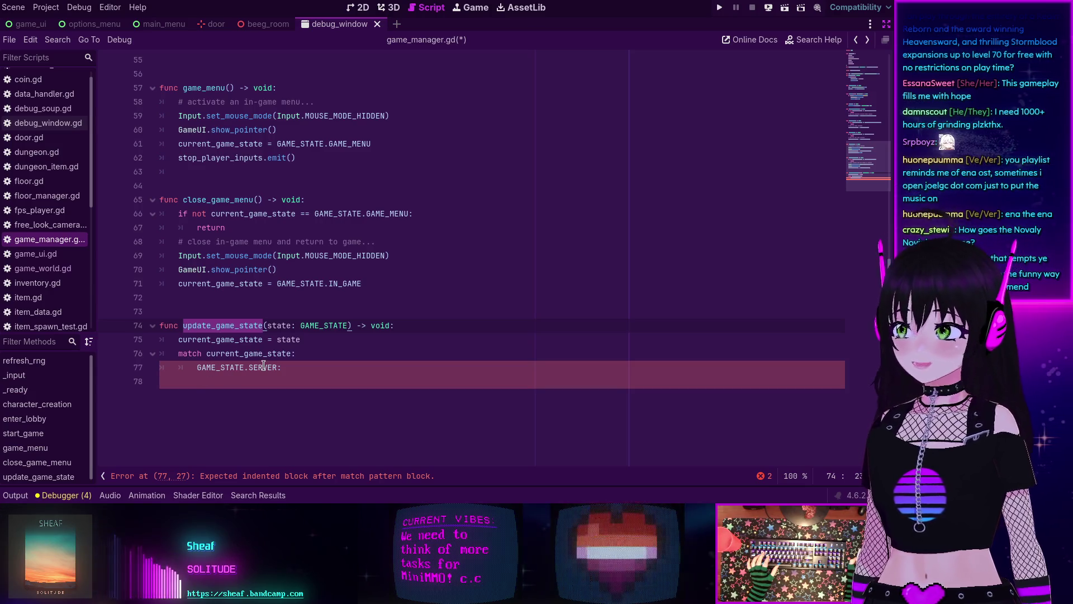
Step: Select update_game_state's state parameter, then highlight every use of current_game_state
{"action": "mouse_move", "coordinate": [264, 366]}
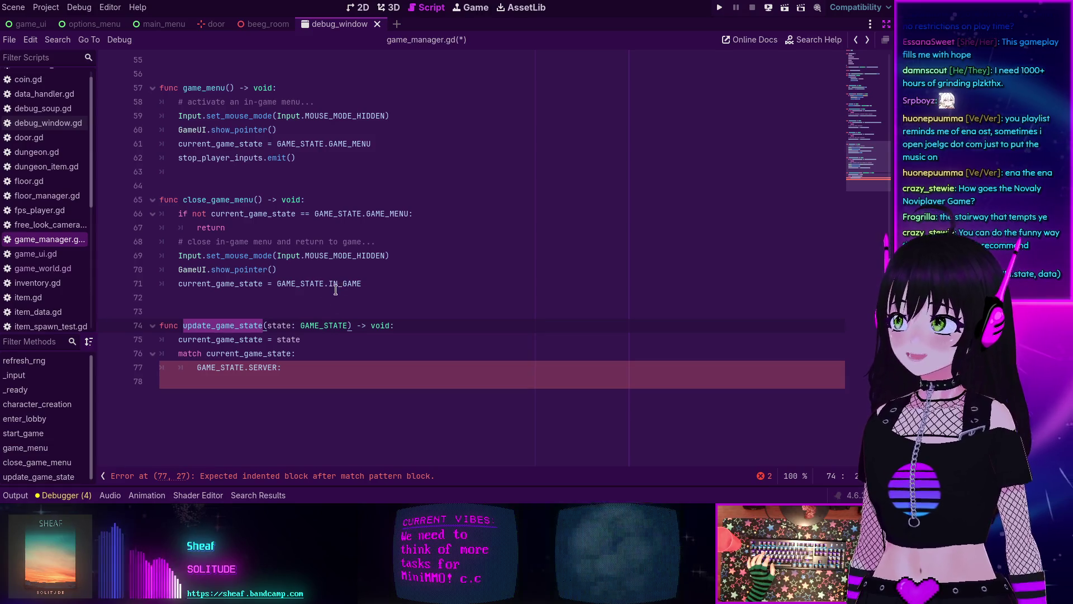
{"action": "double_click", "coordinate": [280, 326]}
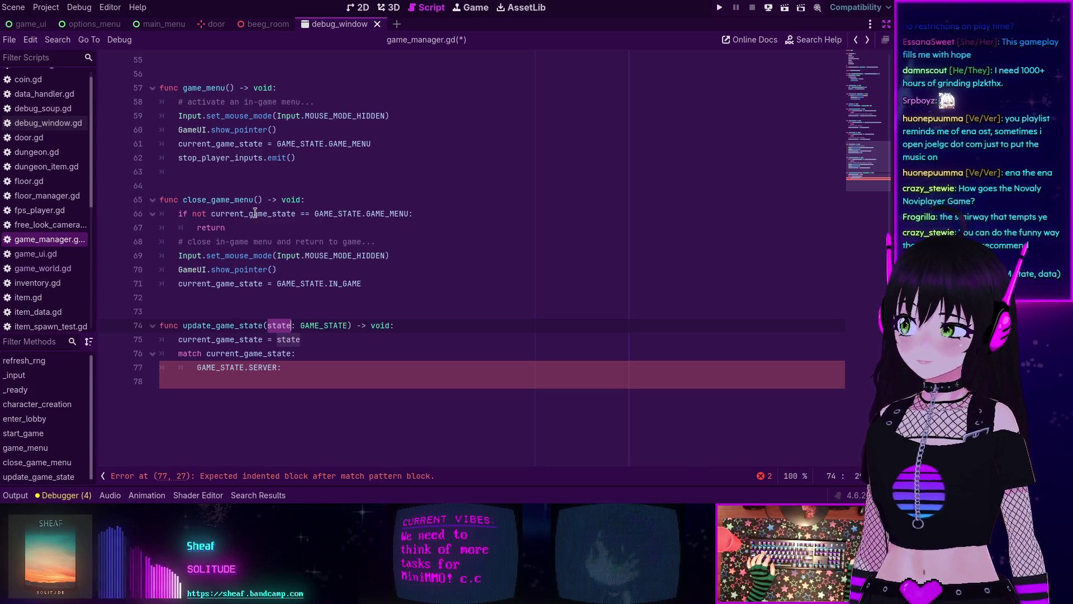
{"action": "scroll", "coordinate": [257, 290], "scroll_direction": "up", "scroll_amount": 15}
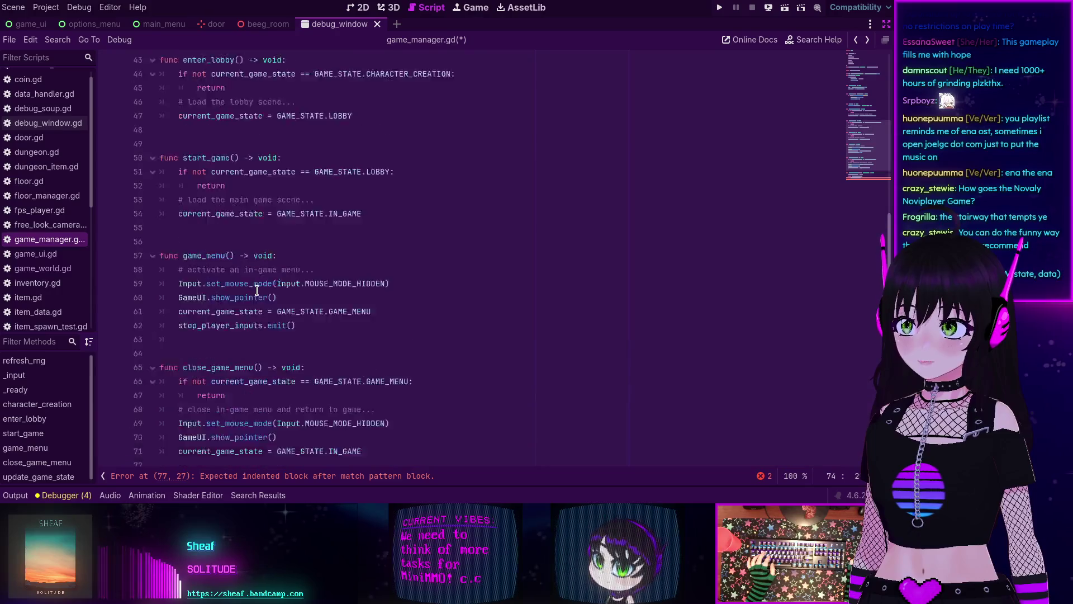
{"action": "scroll", "coordinate": [261, 289], "scroll_direction": "down", "scroll_amount": 4}
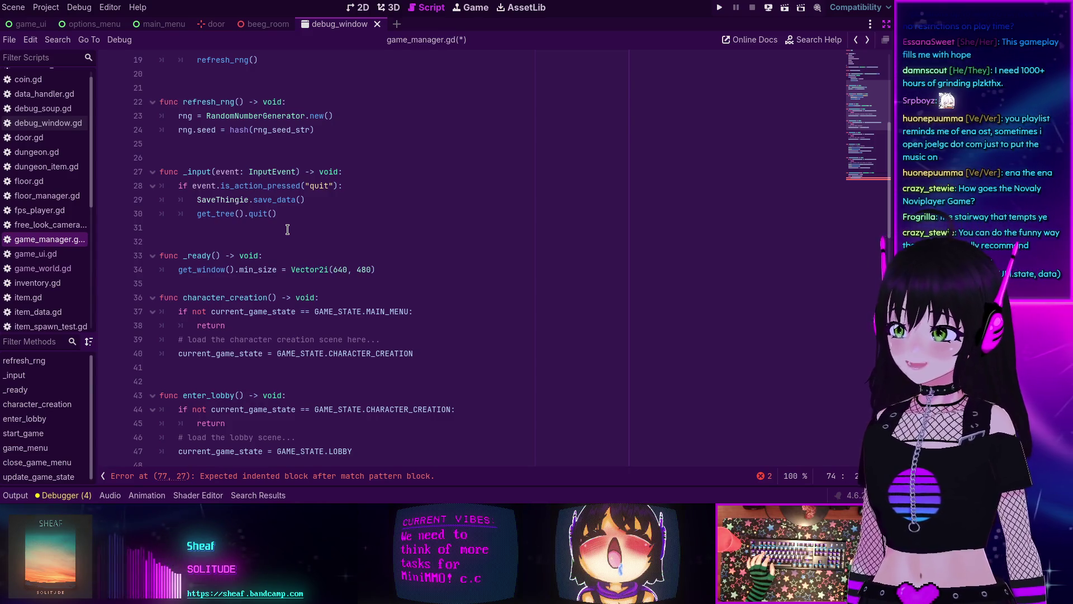
{"action": "scroll", "coordinate": [287, 229], "scroll_direction": "down", "scroll_amount": 13}
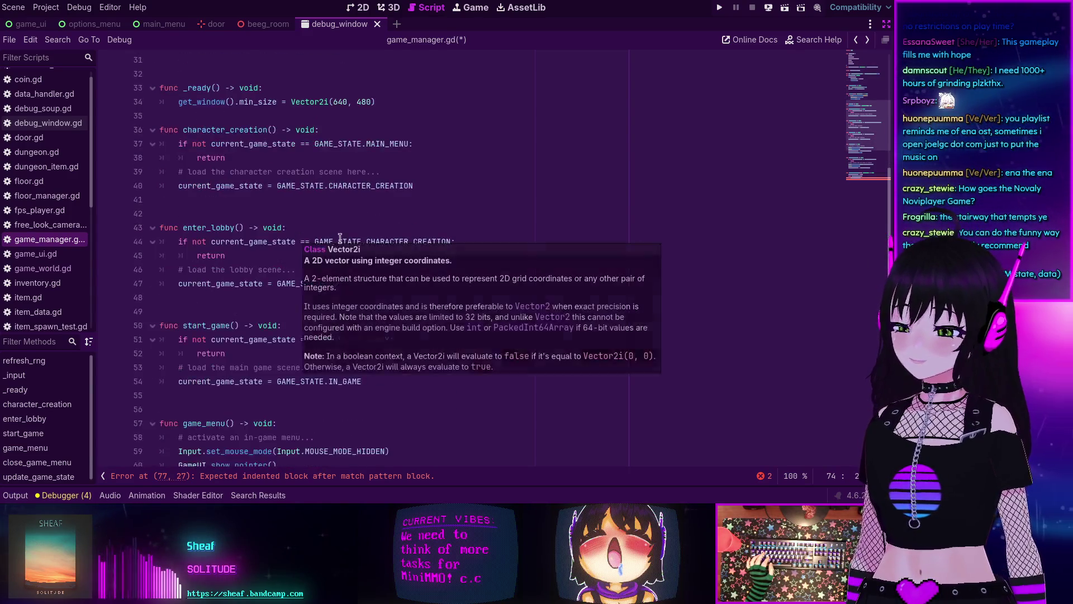
{"action": "scroll", "coordinate": [343, 240], "scroll_direction": "down", "scroll_amount": 2}
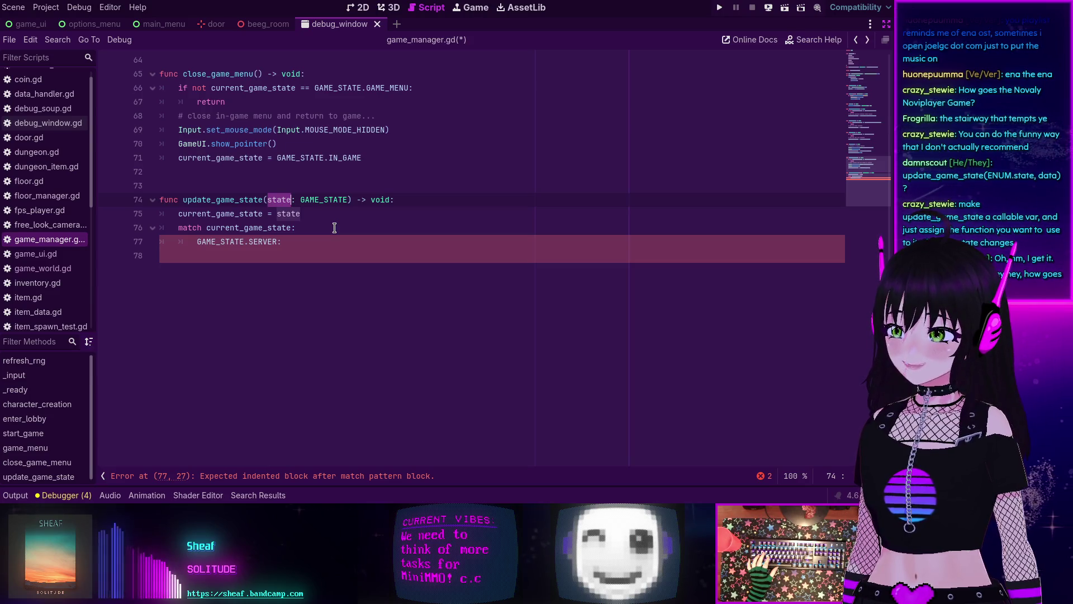
{"action": "scroll", "coordinate": [334, 235], "scroll_direction": "up", "scroll_amount": 20}
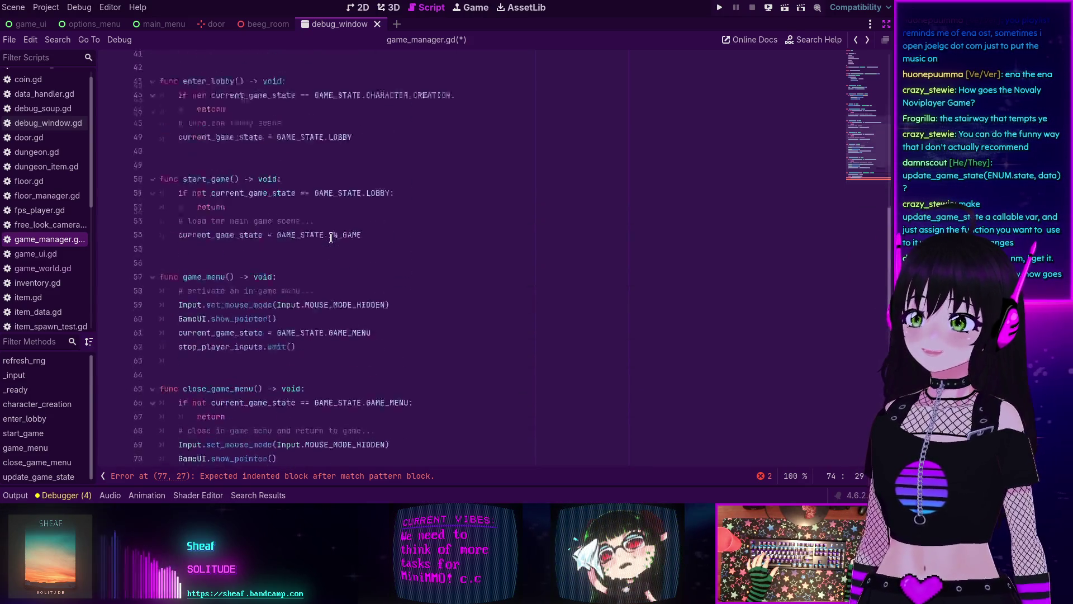
{"action": "scroll", "coordinate": [333, 240], "scroll_direction": "up", "scroll_amount": 1}
{"action": "double_click", "coordinate": [221, 199]}
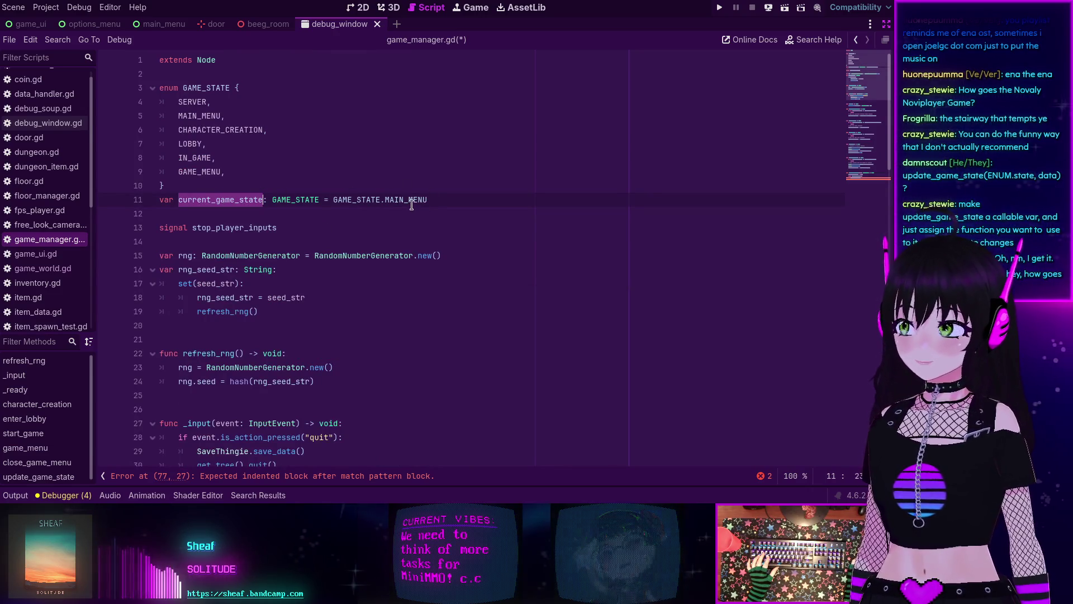
{"action": "scroll", "coordinate": [344, 364], "scroll_direction": "down", "scroll_amount": 6}
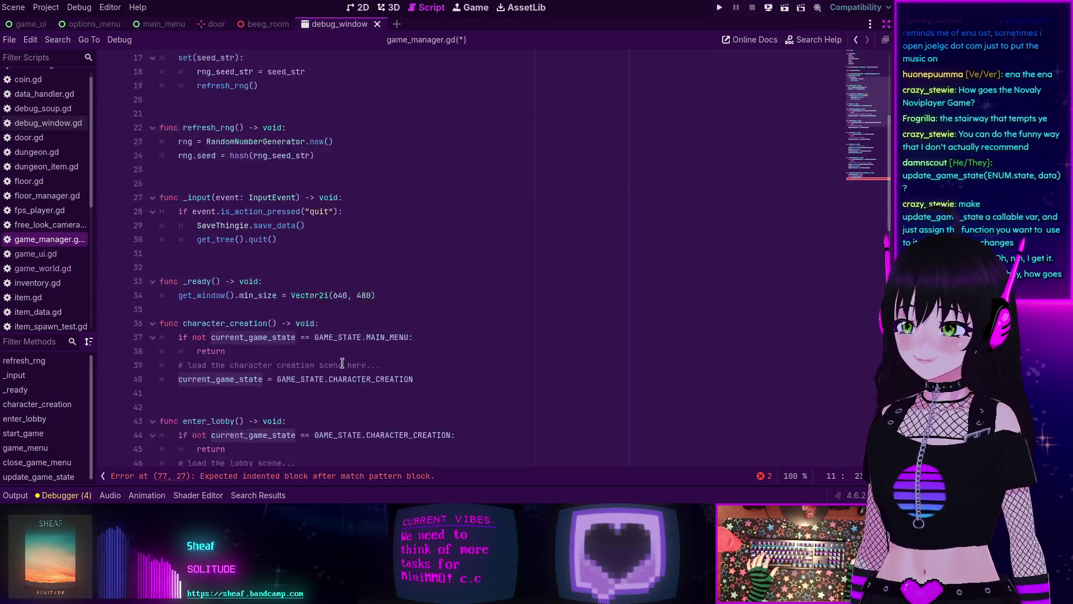
{"action": "scroll", "coordinate": [282, 277], "scroll_direction": "up", "scroll_amount": 4}
{"action": "scroll", "coordinate": [271, 269], "scroll_direction": "up", "scroll_amount": 6}
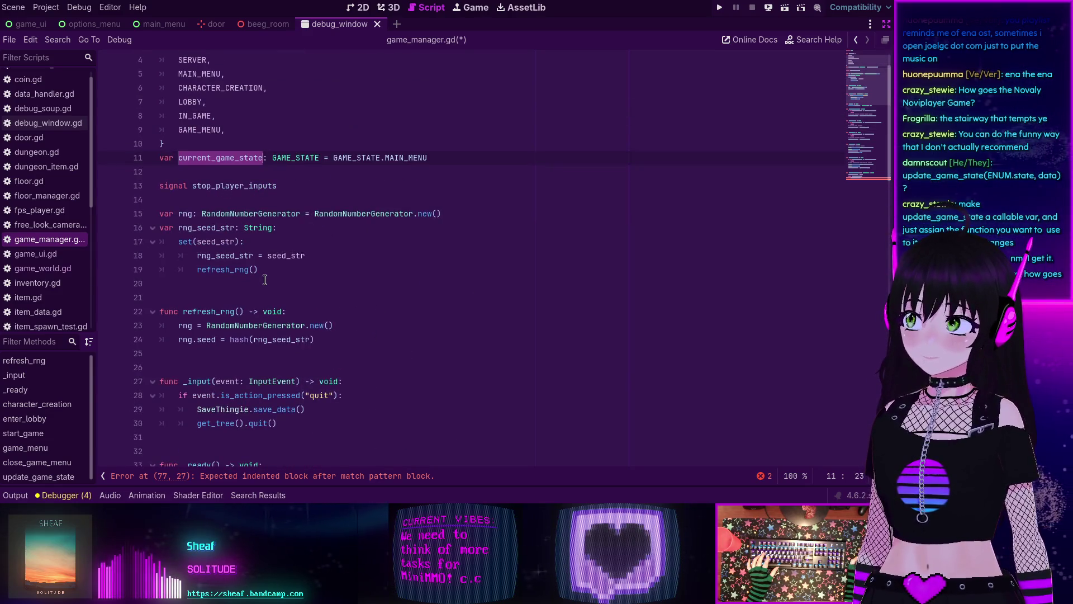
{"action": "scroll", "coordinate": [281, 234], "scroll_direction": "down", "scroll_amount": 2}
{"action": "scroll", "coordinate": [282, 234], "scroll_direction": "down", "scroll_amount": 20}
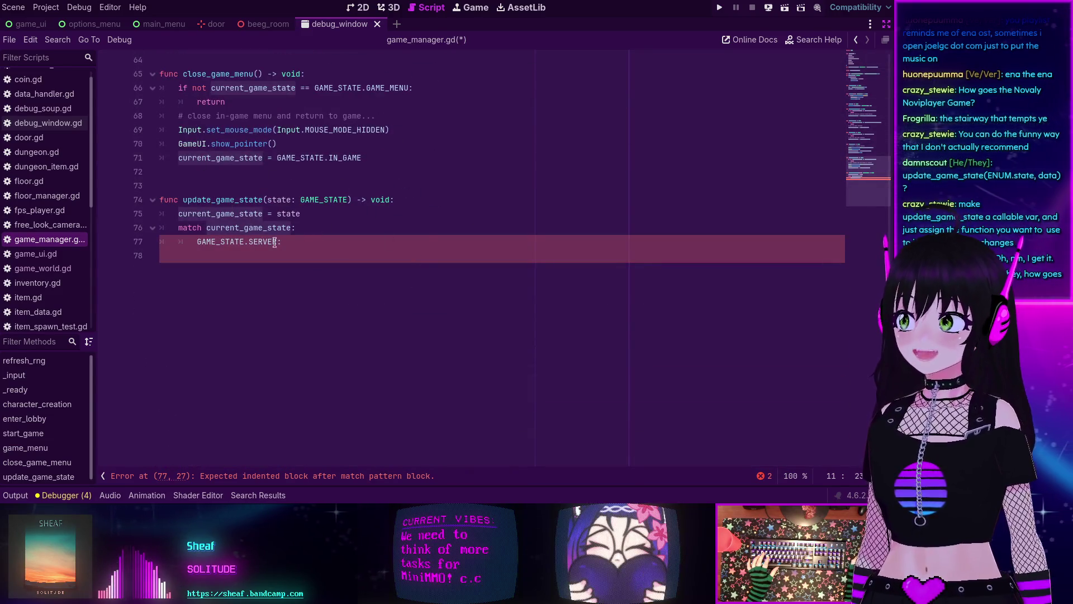
{"action": "mouse_move", "coordinate": [280, 219]}
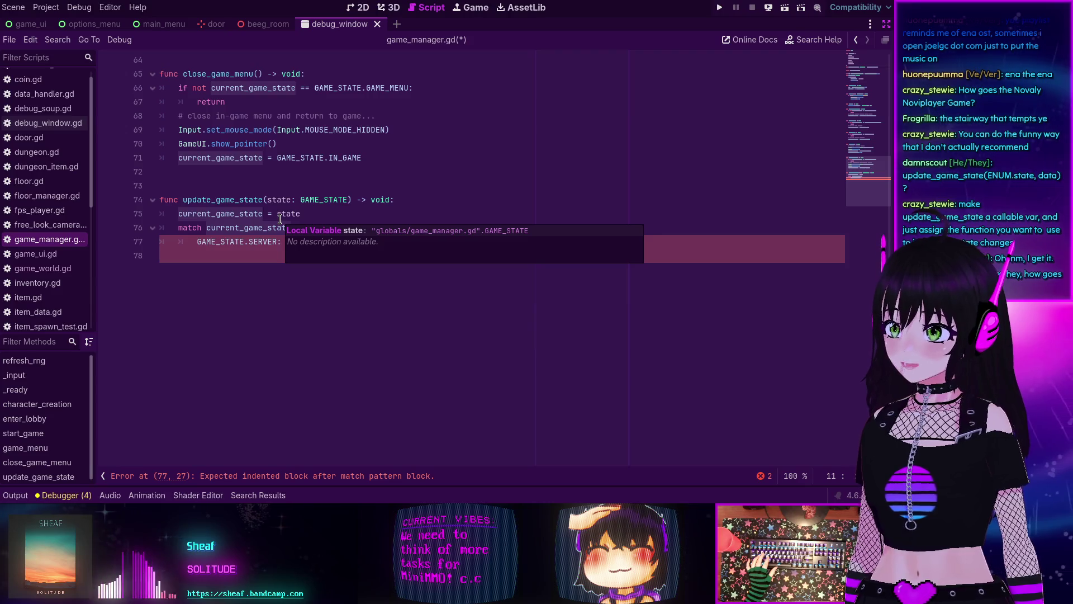
{"action": "left_click", "coordinate": [248, 268]}
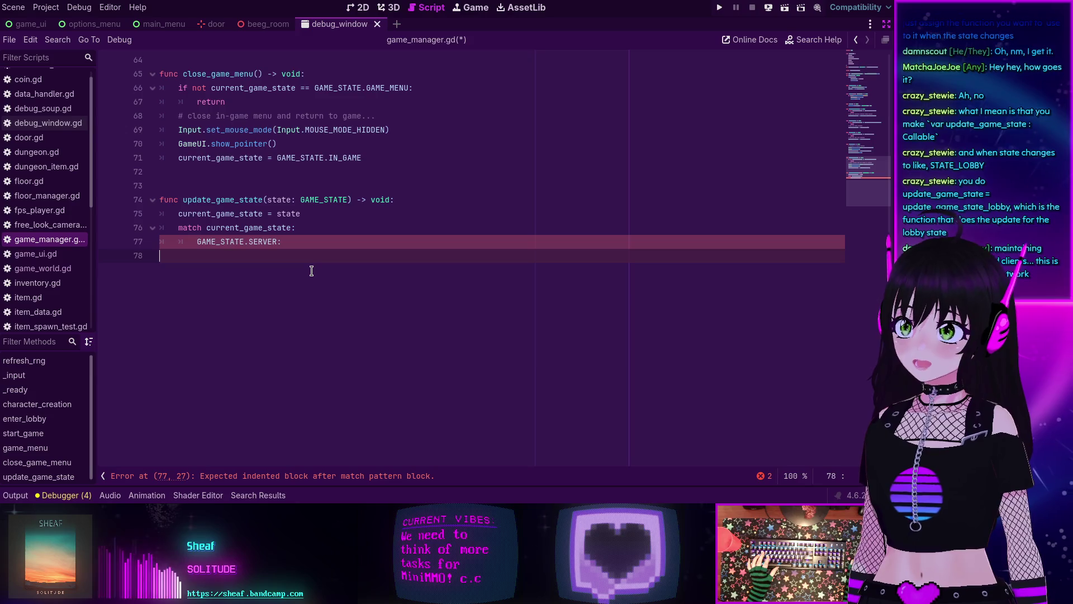
{"action": "scroll", "coordinate": [312, 266], "scroll_direction": "up", "scroll_amount": 14}
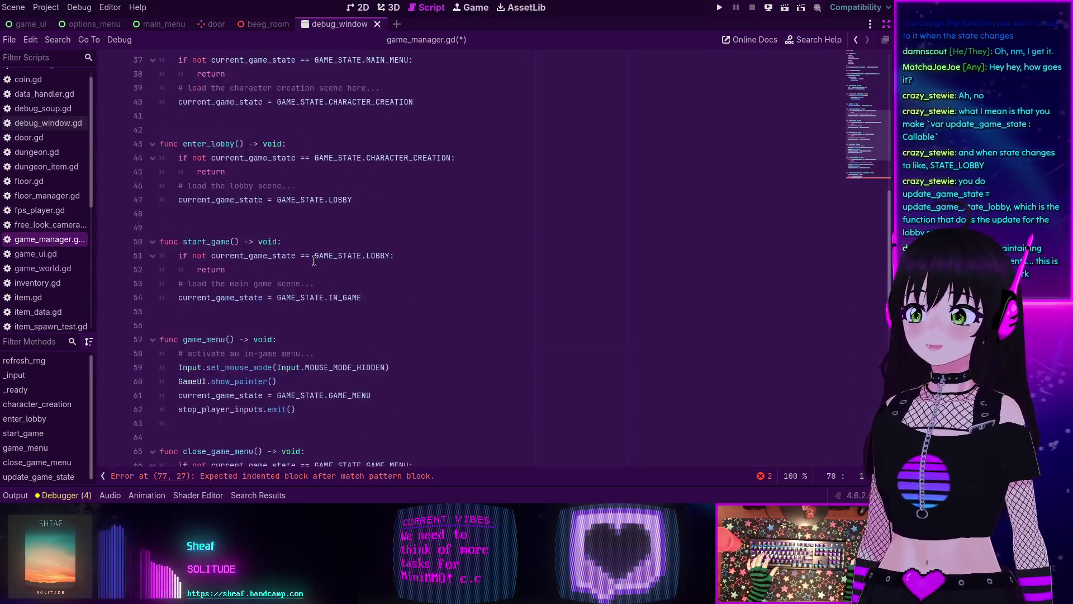
{"action": "scroll", "coordinate": [314, 261], "scroll_direction": "up", "scroll_amount": 2}
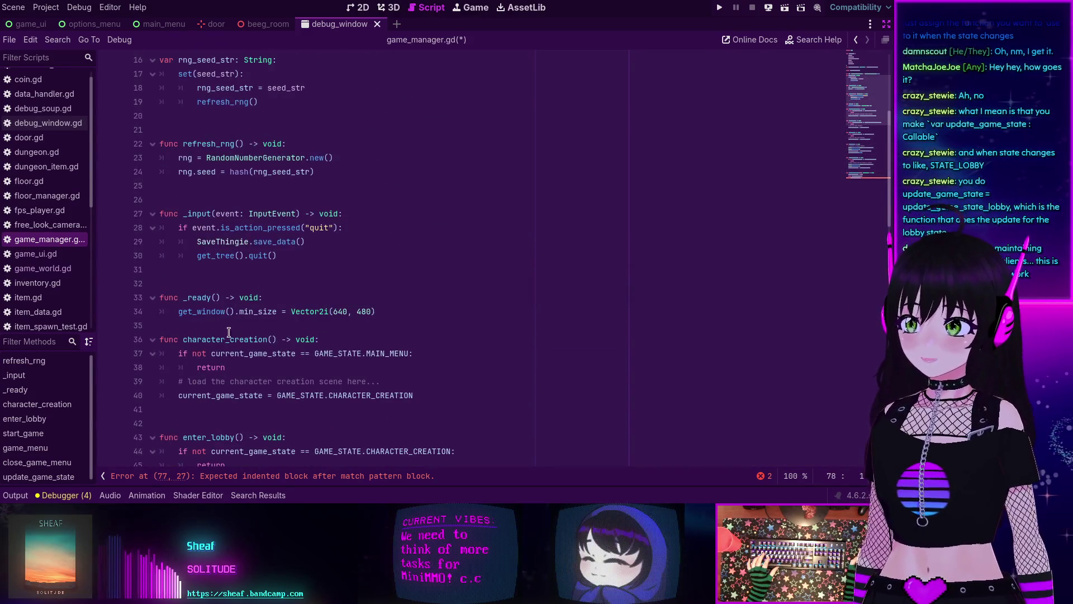
{"action": "scroll", "coordinate": [227, 339], "scroll_direction": "down", "scroll_amount": 3}
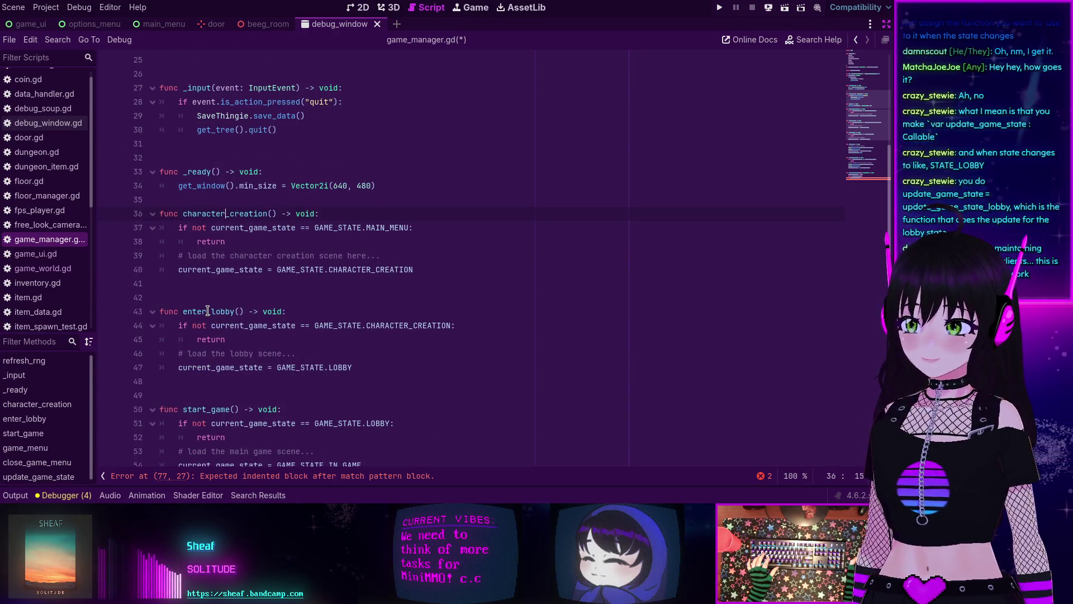